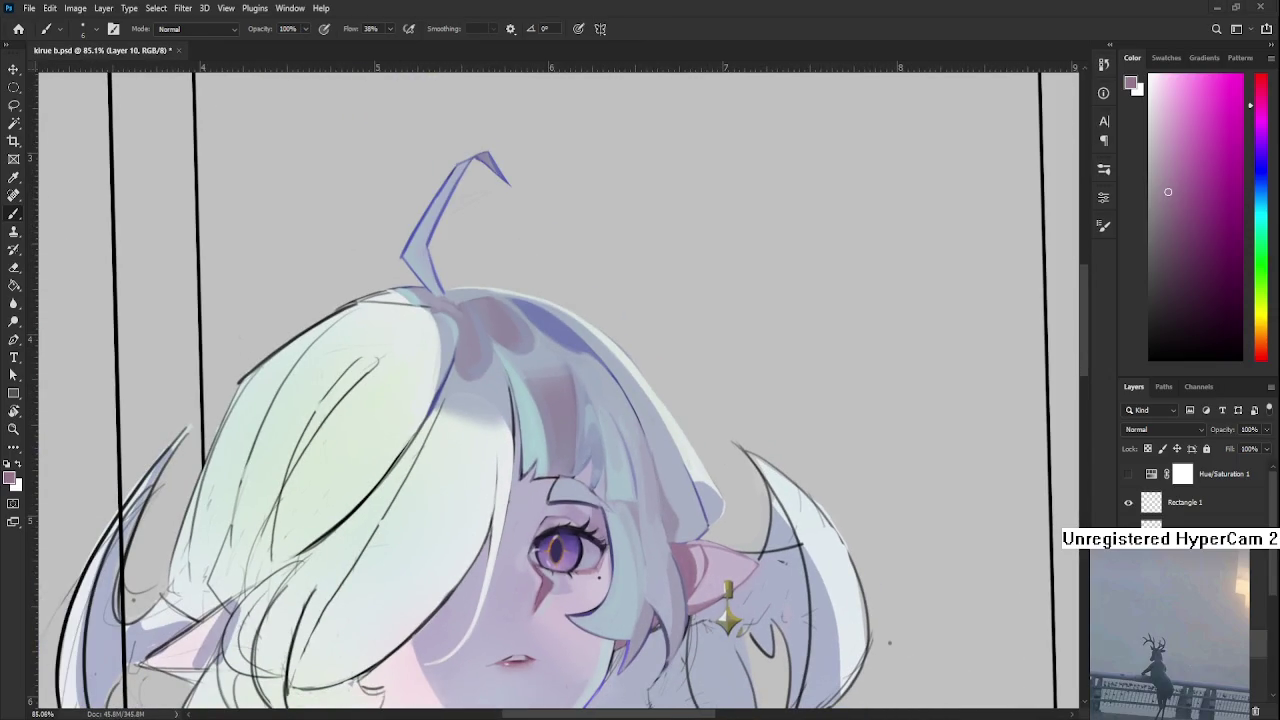
# Zoom in and rotate the canvas view to frame the elf's eye.
pyautogui.scroll(2, 565, 550)
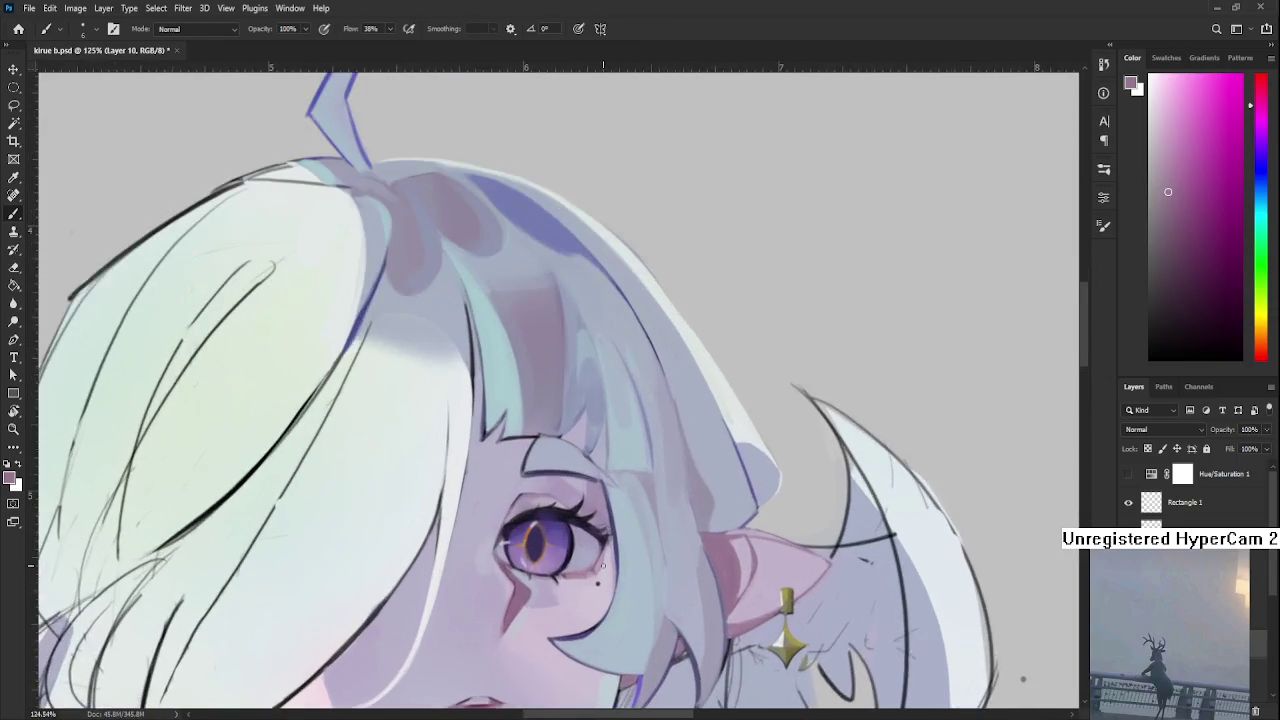
pyautogui.scroll(2, 565, 550)
pyautogui.press('r')
pyautogui.moveTo(640, 420); pyautogui.dragTo(570, 541)
pyautogui.scroll(1, 570, 541)
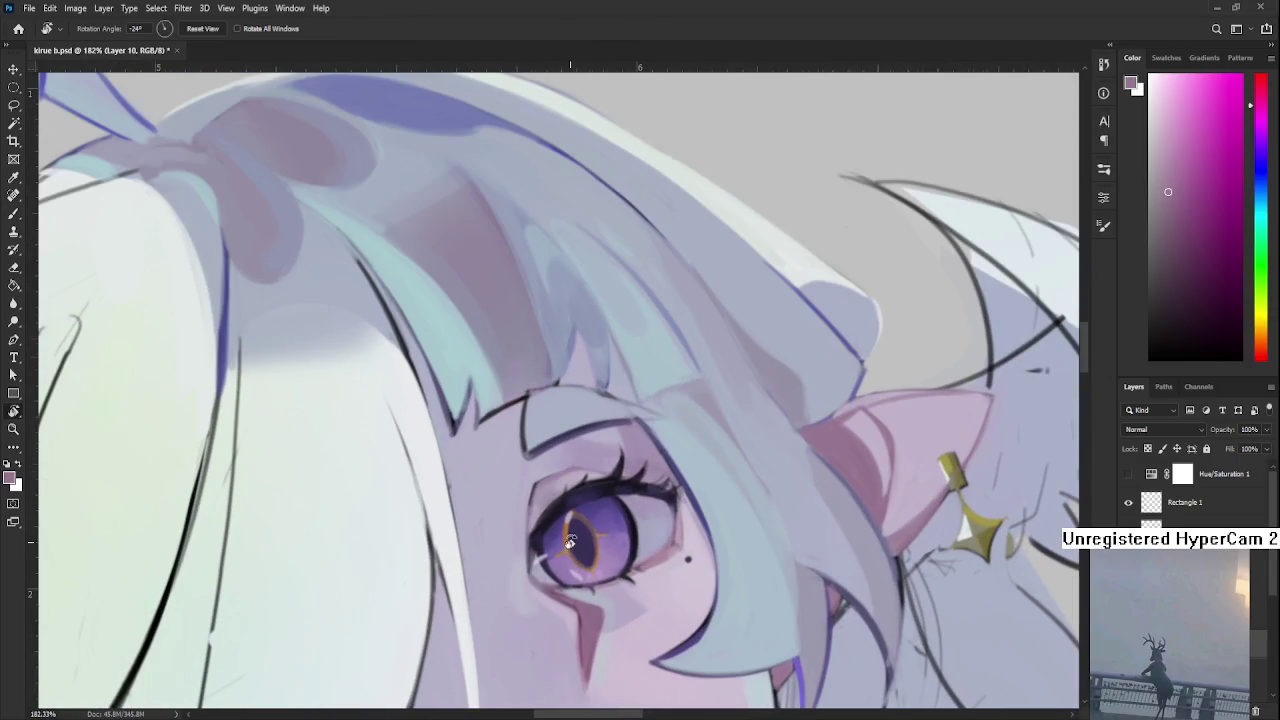
pyautogui.click(588, 622)
pyautogui.moveTo(557, 585); pyautogui.dragTo(468, 470)
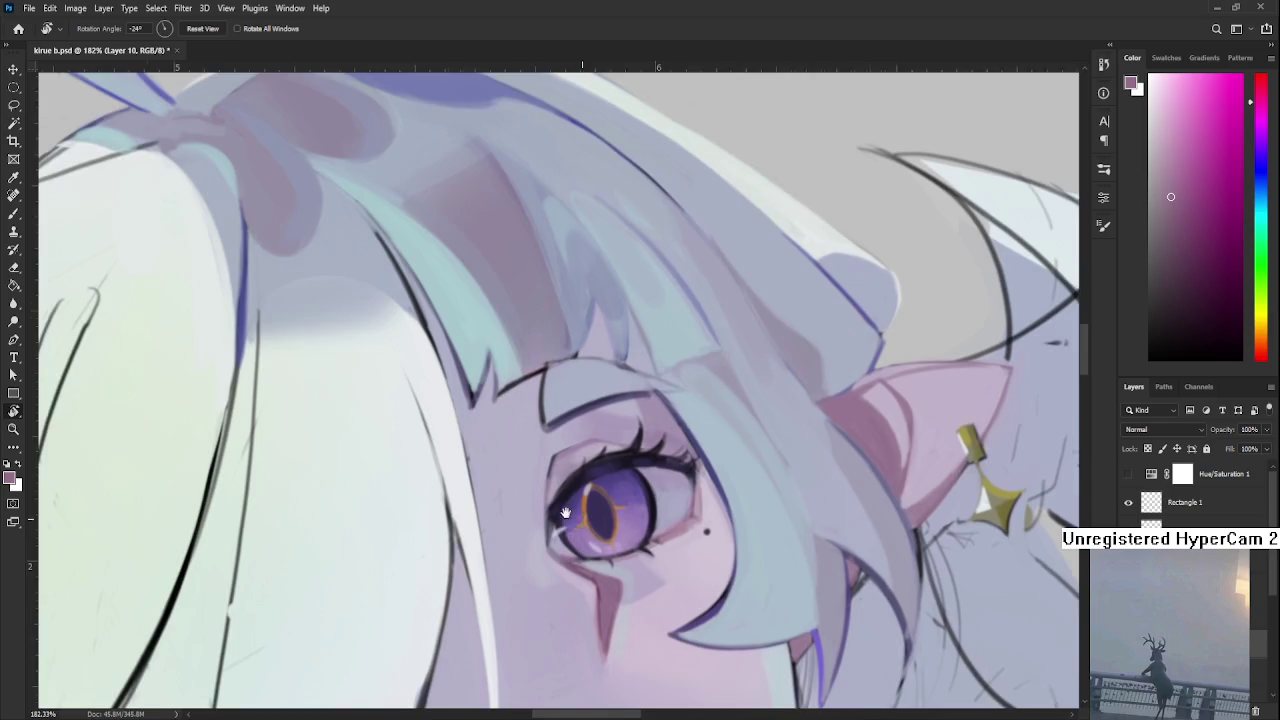
# Sample light lavender and blue-grey tones from the skin and hair around the eye.
pyautogui.press('b')
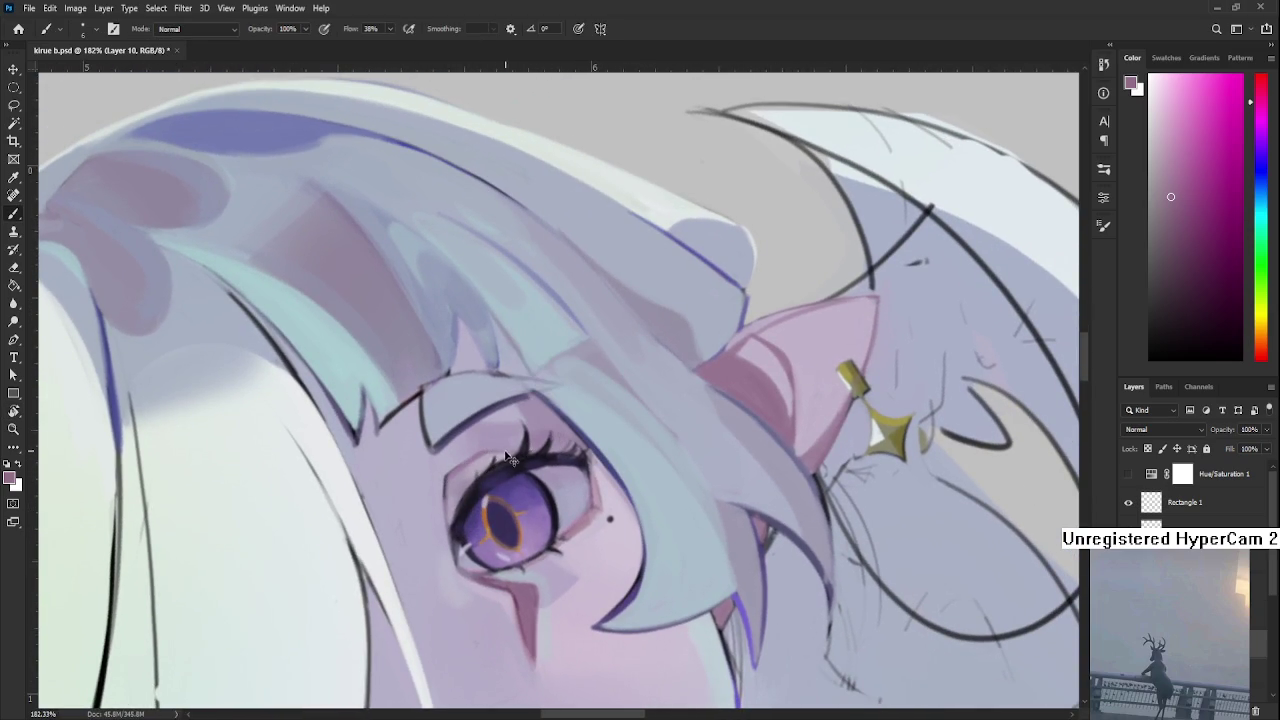
pyautogui.keyDown('alt'); pyautogui.click(436, 478); pyautogui.keyUp('alt')
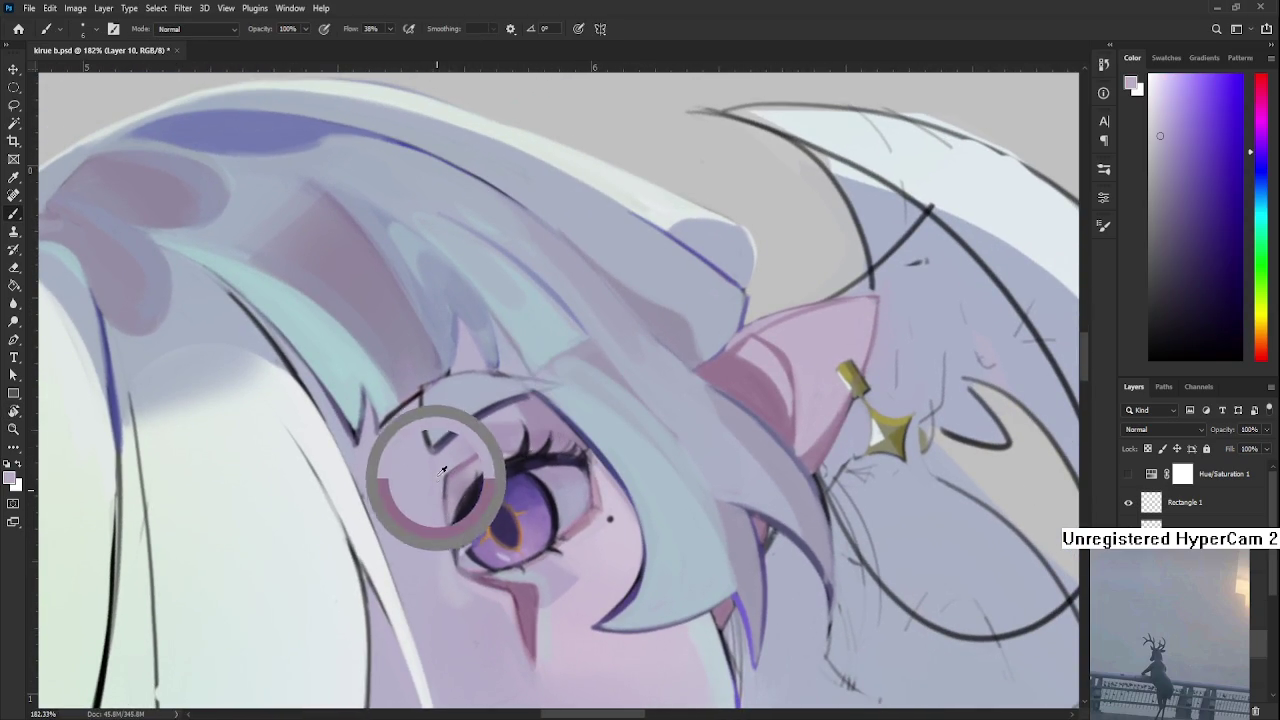
pyautogui.keyDown('alt'); pyautogui.click(440, 471); pyautogui.keyUp('alt')
pyautogui.moveTo(449, 467)
pyautogui.mouseDown()
pyautogui.moveTo(477, 449)
pyautogui.moveTo(469, 429)
pyautogui.moveTo(477, 446)
pyautogui.moveTo(463, 449)
pyautogui.mouseUp()
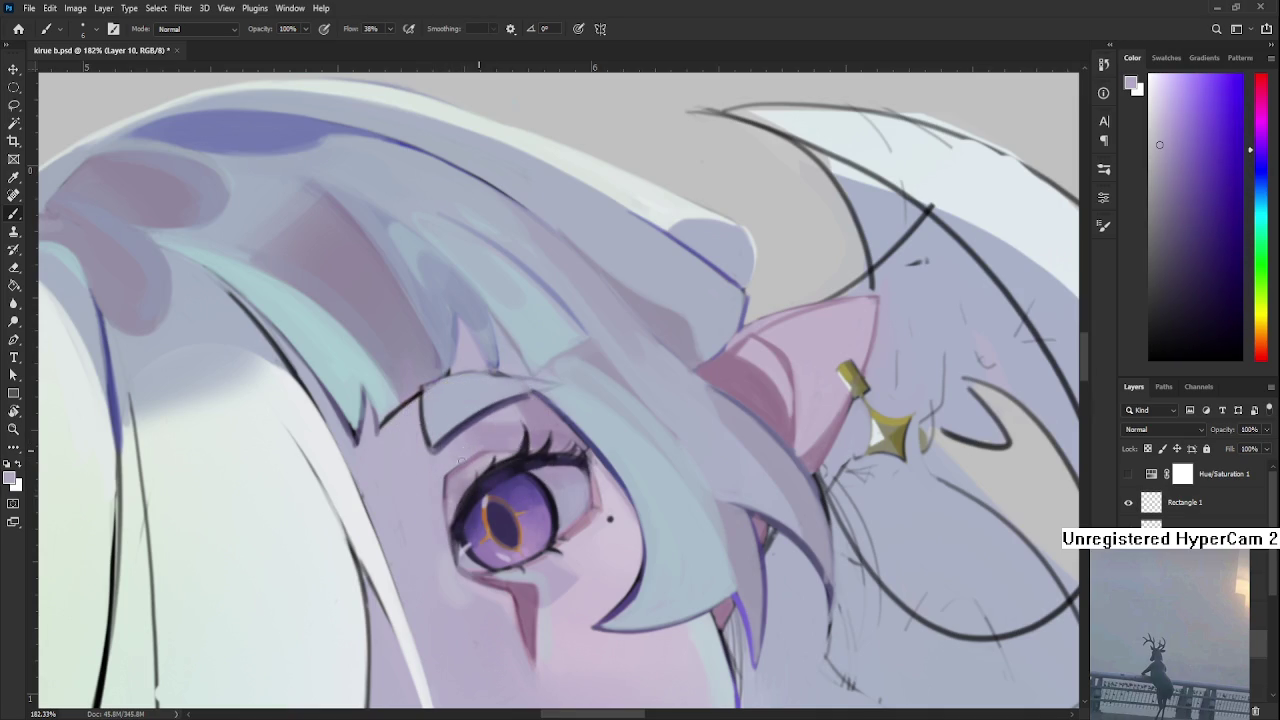
pyautogui.keyDown('alt'); pyautogui.click(380, 470); pyautogui.keyUp('alt')
pyautogui.keyDown('alt'); pyautogui.click(336, 505); pyautogui.keyUp('alt')
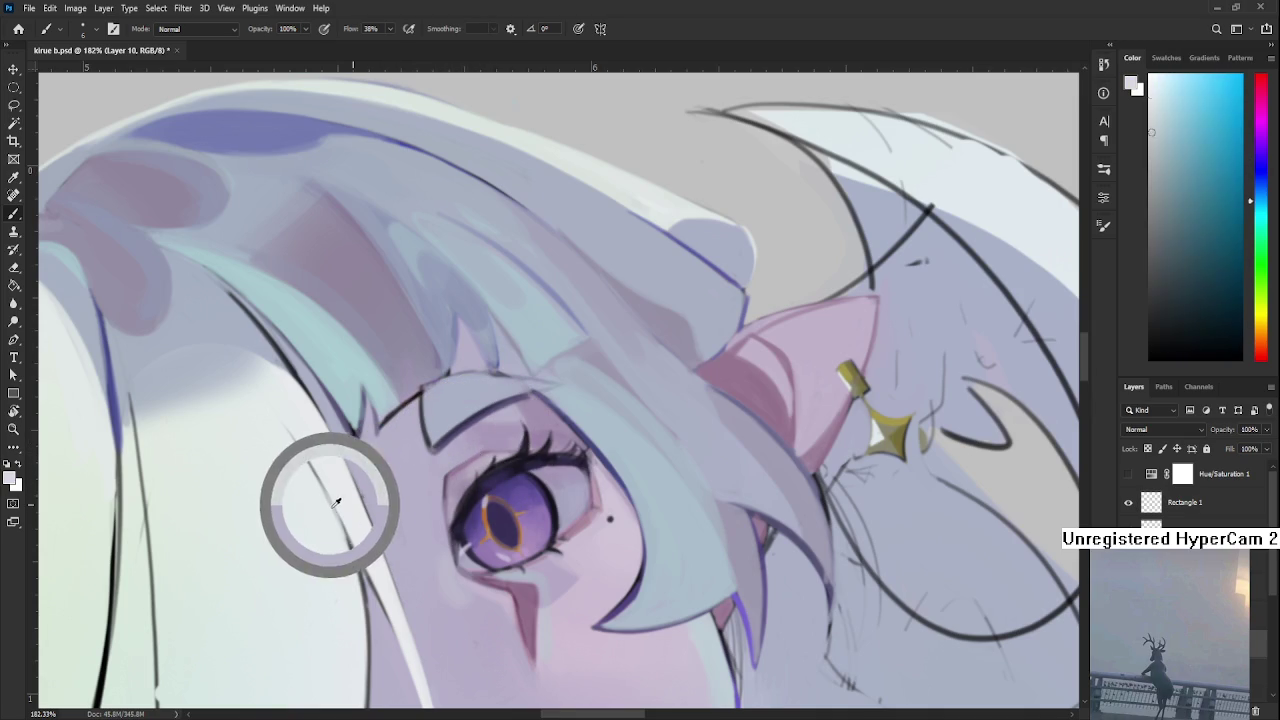
pyautogui.keyDown('alt'); pyautogui.click(358, 562); pyautogui.keyUp('alt')
# Switch the painting colour to white.
pyautogui.press('x')
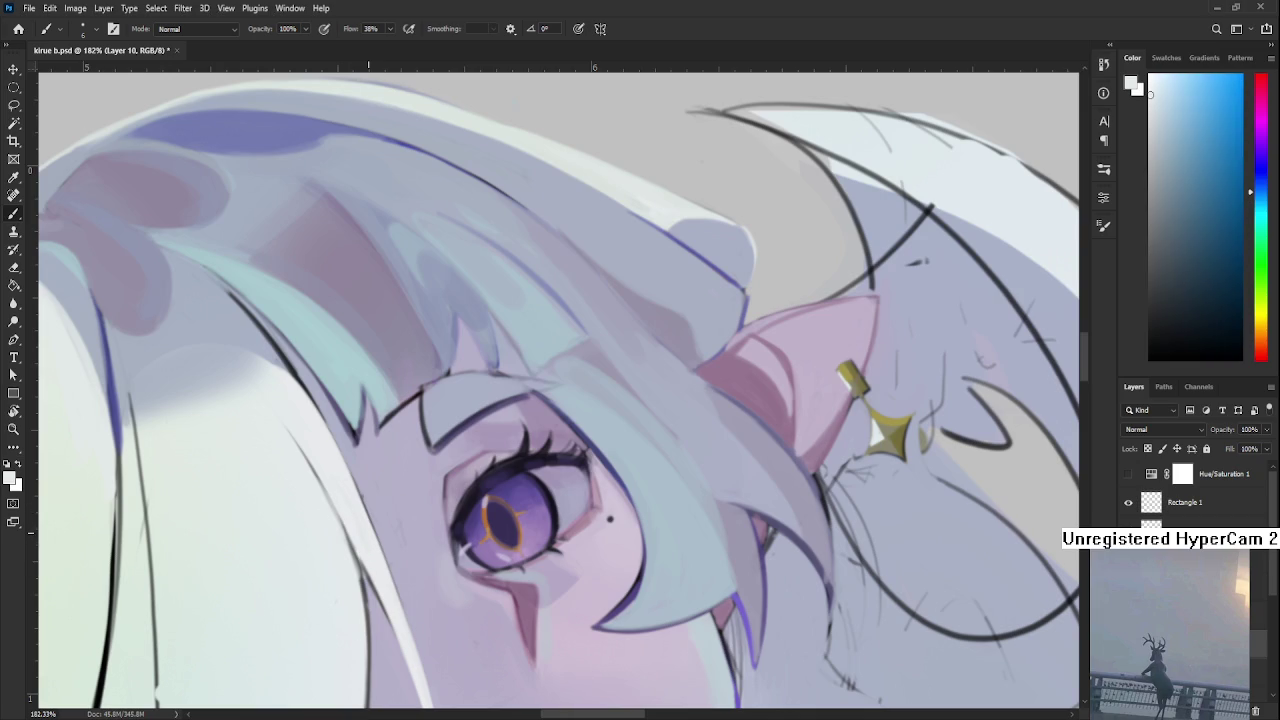
pyautogui.scroll(-5, 397, 457)
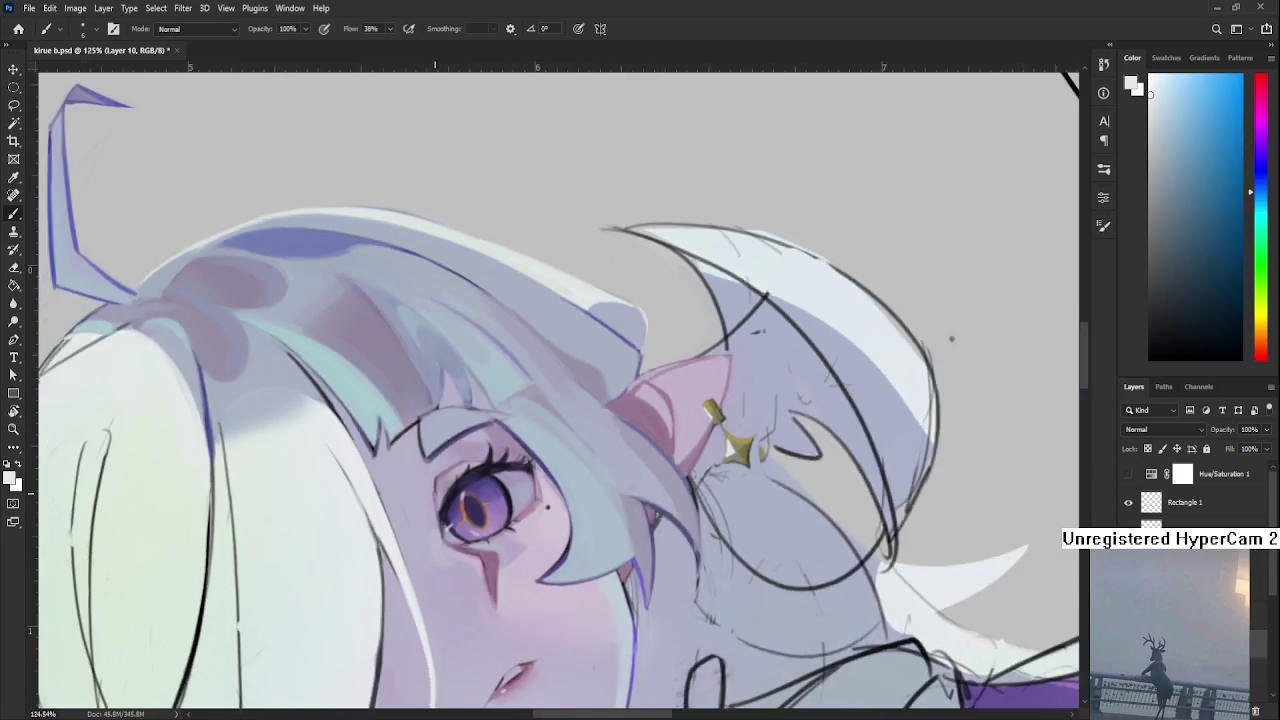
pyautogui.scroll(4, 446, 568)
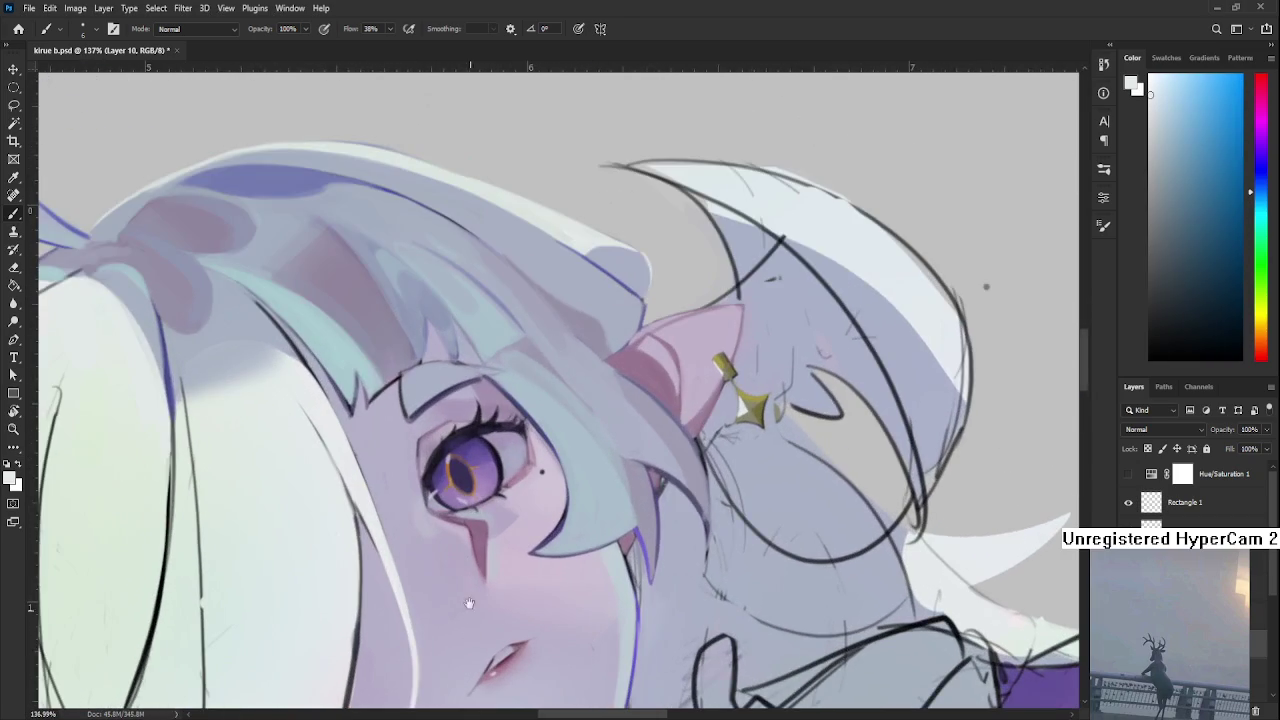
# Sample light lavender from the face and extend the highlight along the face edge.
pyautogui.moveTo(446, 568); pyautogui.dragTo(435, 457)
pyautogui.keyDown('alt'); pyautogui.click(413, 486); pyautogui.keyUp('alt')
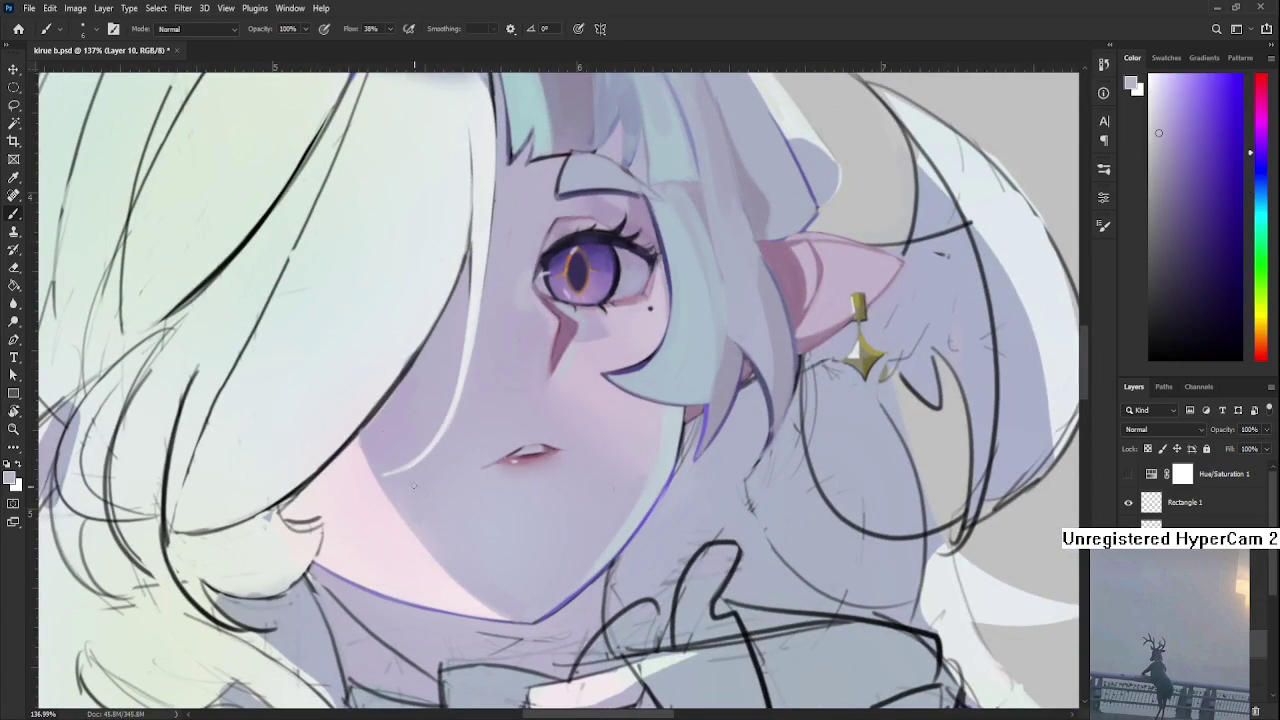
pyautogui.scroll(-3, 423, 465)
pyautogui.scroll(3, 423, 465)
pyautogui.moveTo(413, 463); pyautogui.dragTo(445, 437)
pyautogui.scroll(-3, 377, 478)
pyautogui.scroll(3, 428, 436)
pyautogui.scroll(-3, 418, 440)
pyautogui.scroll(3, 440, 418)
pyautogui.scroll(-3, 145, 453)
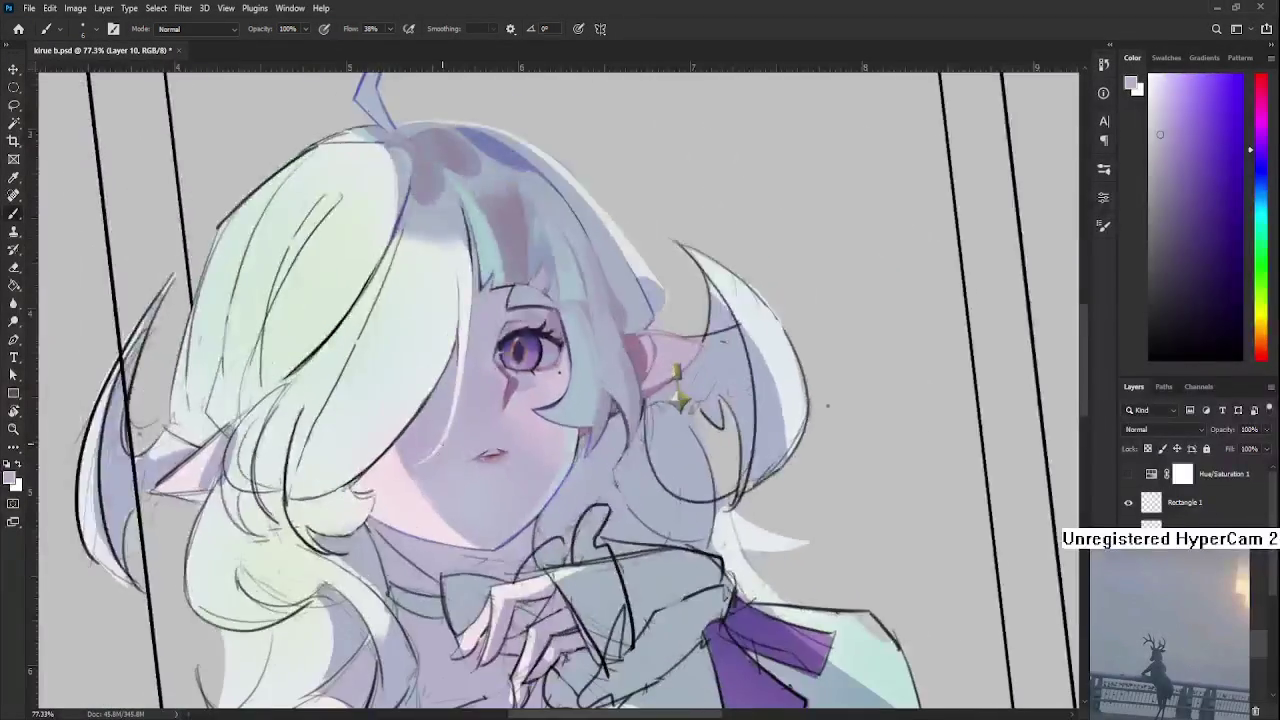
pyautogui.scroll(-1, 480, 470)
pyautogui.scroll(3, 480, 470)
# Rotate the face view and sample purple from the hair's shadow edge.
pyautogui.press('r')
pyautogui.moveTo(485, 480); pyautogui.dragTo(462, 492)
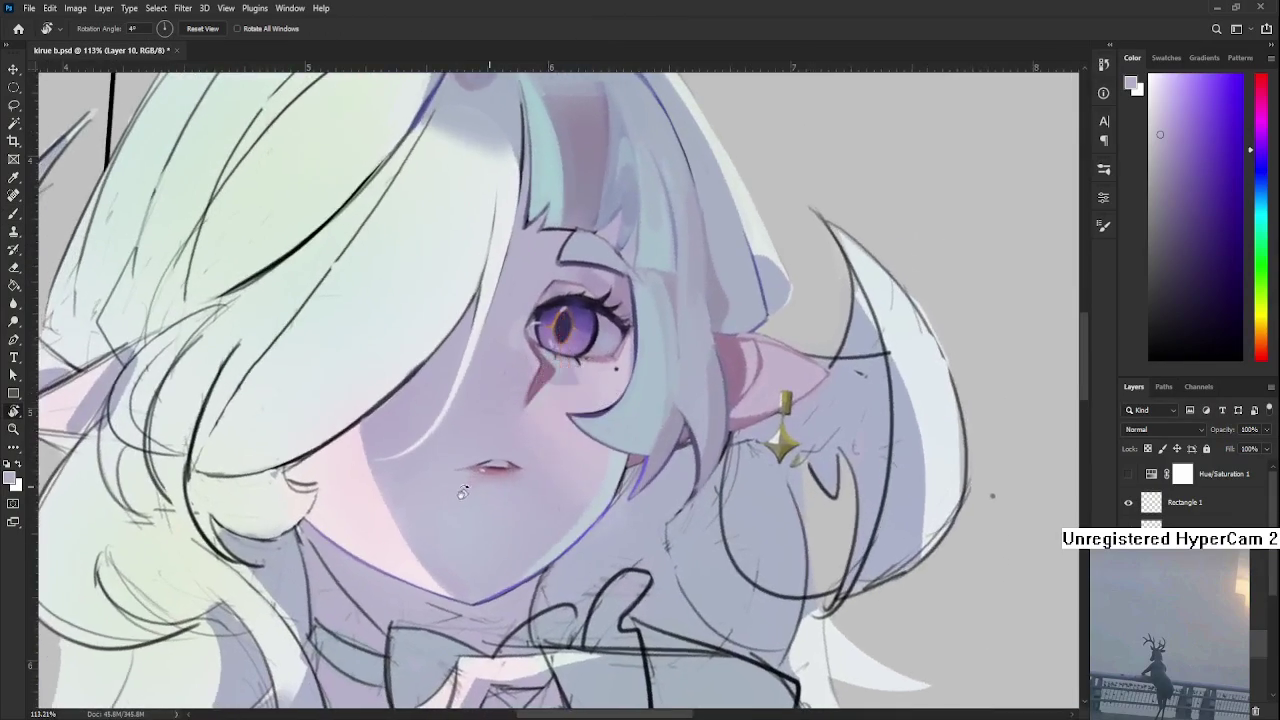
pyautogui.scroll(2, 462, 492)
pyautogui.scroll(2, 462, 492)
pyautogui.press('b')
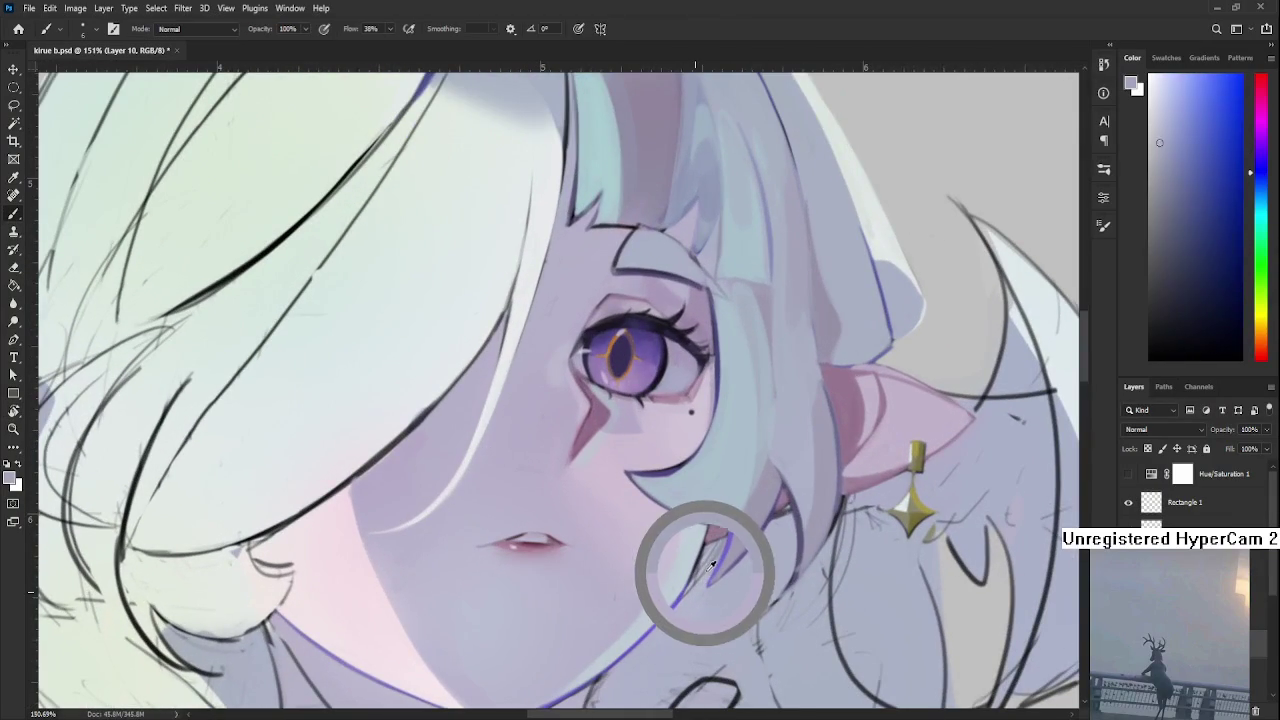
pyautogui.keyDown('alt'); pyautogui.click(711, 566); pyautogui.keyUp('alt')
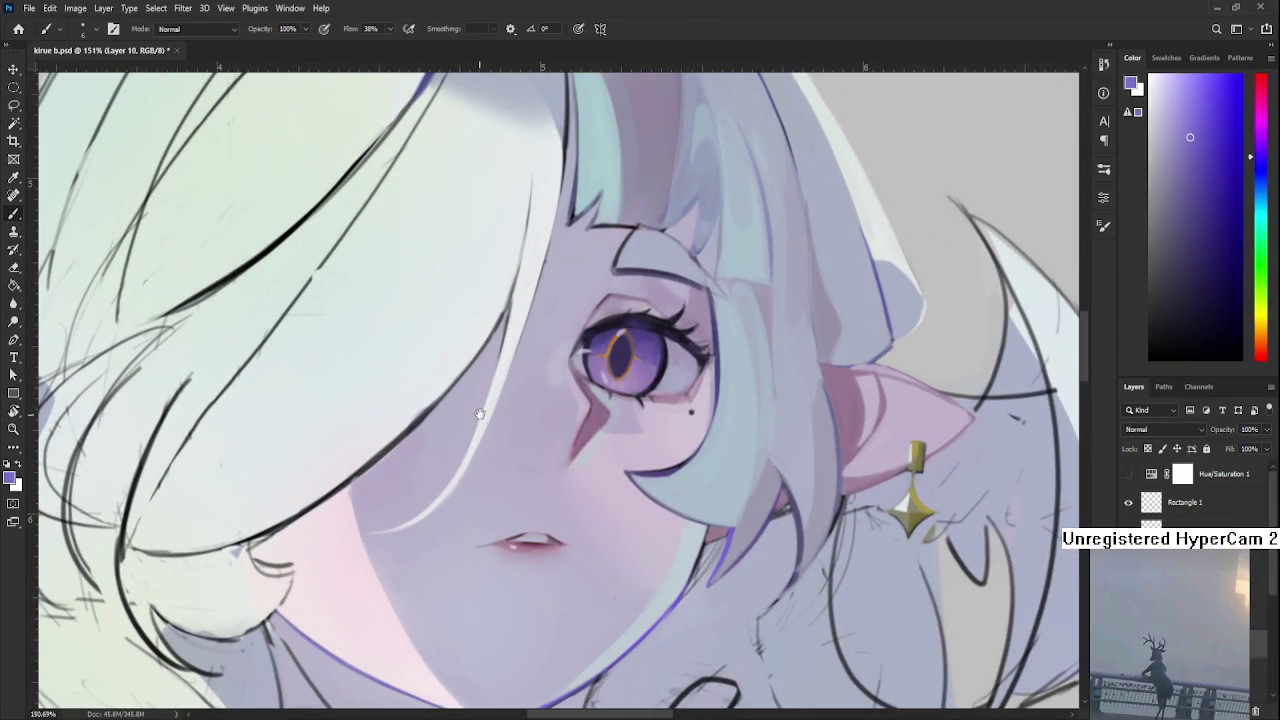
pyautogui.moveTo(480, 413)
pyautogui.mouseDown()
pyautogui.moveTo(494, 393)
pyautogui.moveTo(456, 476)
pyautogui.mouseUp()
# Paint purple shading over the strand by the cheek, keeping the darker stroke after comparing.
pyautogui.moveTo(500, 385); pyautogui.dragTo(440, 488)
pyautogui.moveTo(484, 416)
pyautogui.mouseDown()
pyautogui.moveTo(438, 488)
pyautogui.moveTo(455, 452)
pyautogui.mouseUp()
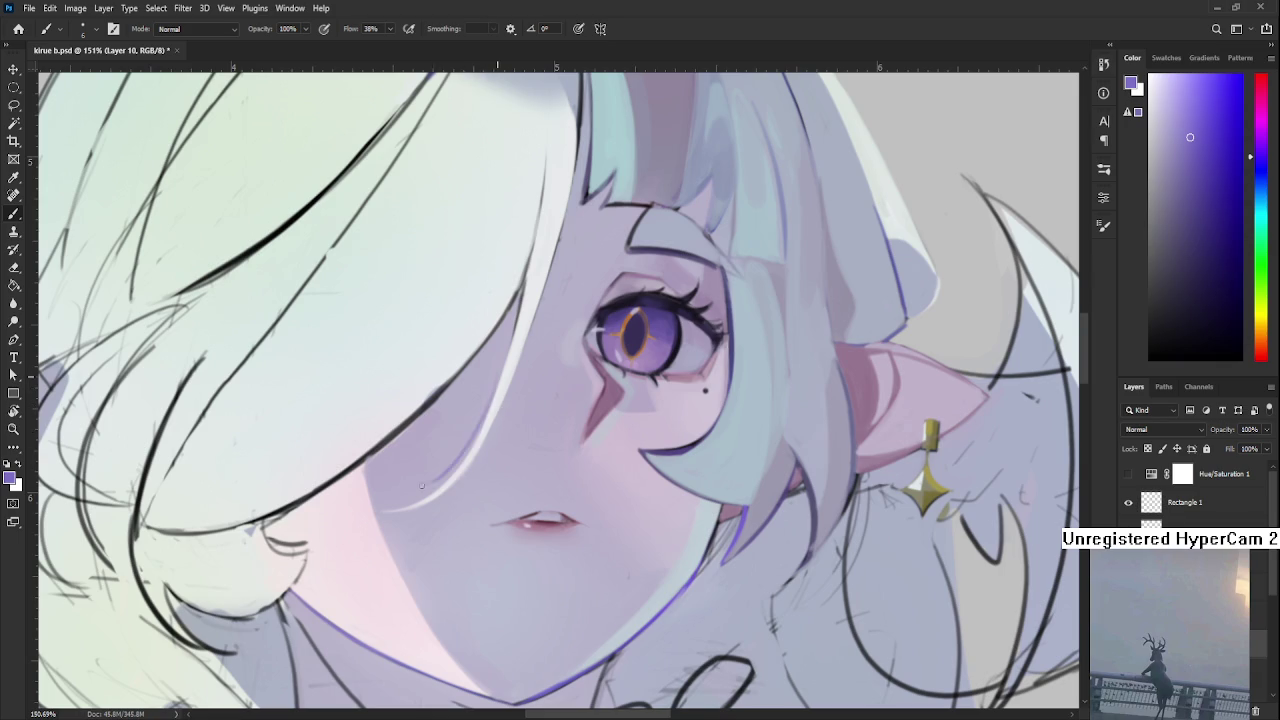
pyautogui.moveTo(490, 400); pyautogui.dragTo(440, 490)
pyautogui.hotkey('ctrl', 'z')
pyautogui.hotkey('ctrl', 'shift', 'z')
pyautogui.hotkey('ctrl', 'z')
pyautogui.hotkey('ctrl', 'shift', 'z')
pyautogui.hotkey('ctrl', 'z')
pyautogui.hotkey('ctrl', 'shift', 'z')
# Sample a near-white pale blue, reframe the eye and mouth, then sample lavender-grey.
pyautogui.moveTo(493, 395); pyautogui.dragTo(460, 462)
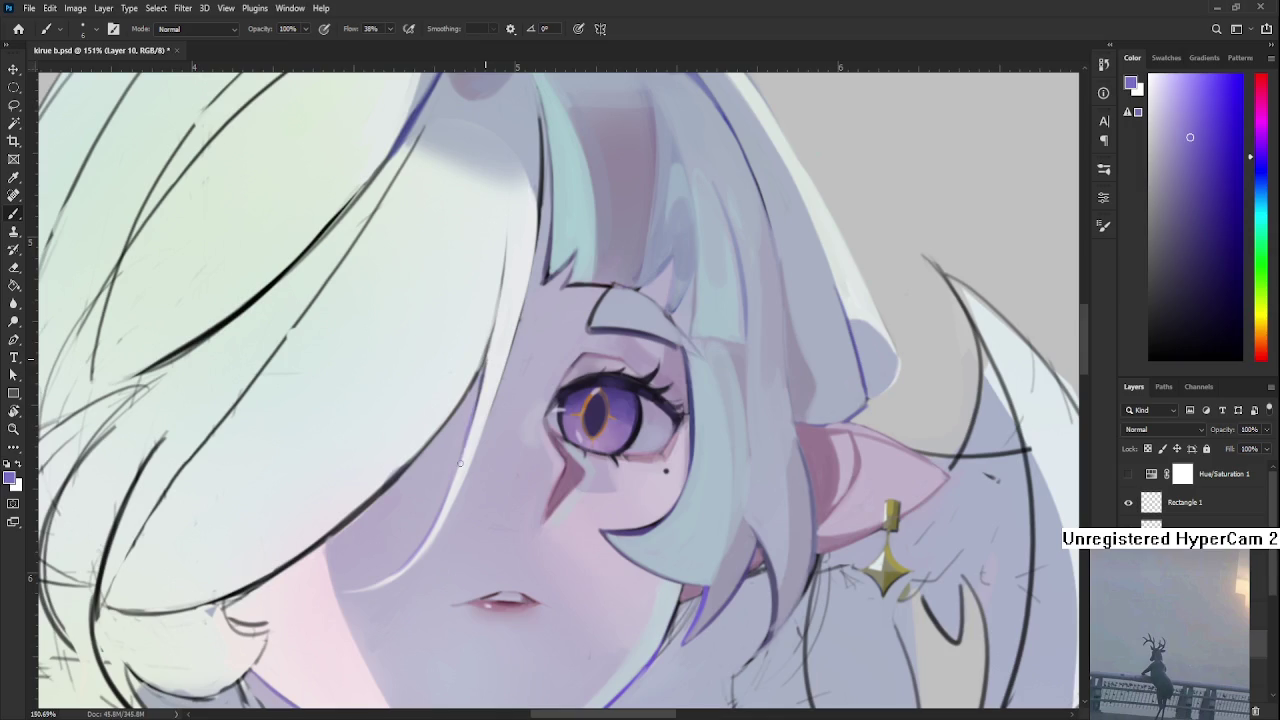
pyautogui.keyDown('alt'); pyautogui.click(487, 373); pyautogui.keyUp('alt')
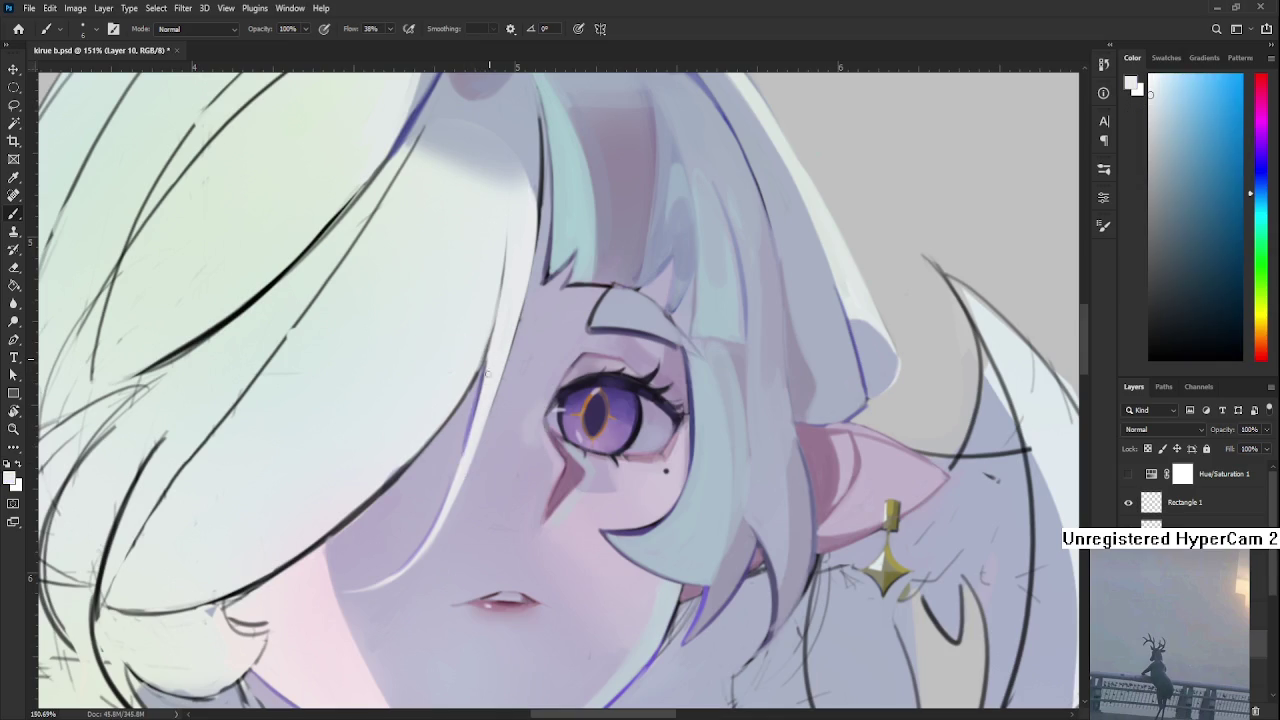
pyautogui.moveTo(480, 446); pyautogui.dragTo(487, 495)
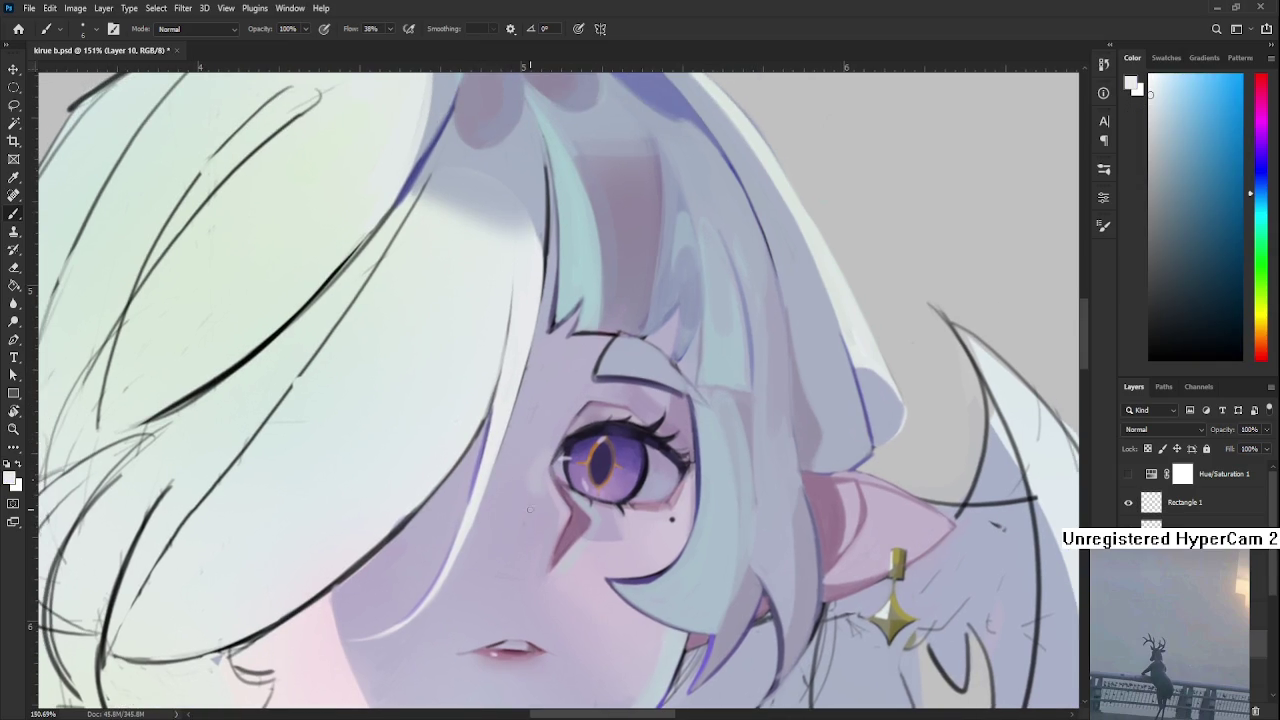
pyautogui.scroll(-2, 530, 509)
pyautogui.scroll(-2, 520, 515)
pyautogui.scroll(4, 500, 525)
pyautogui.scroll(2, 489, 536)
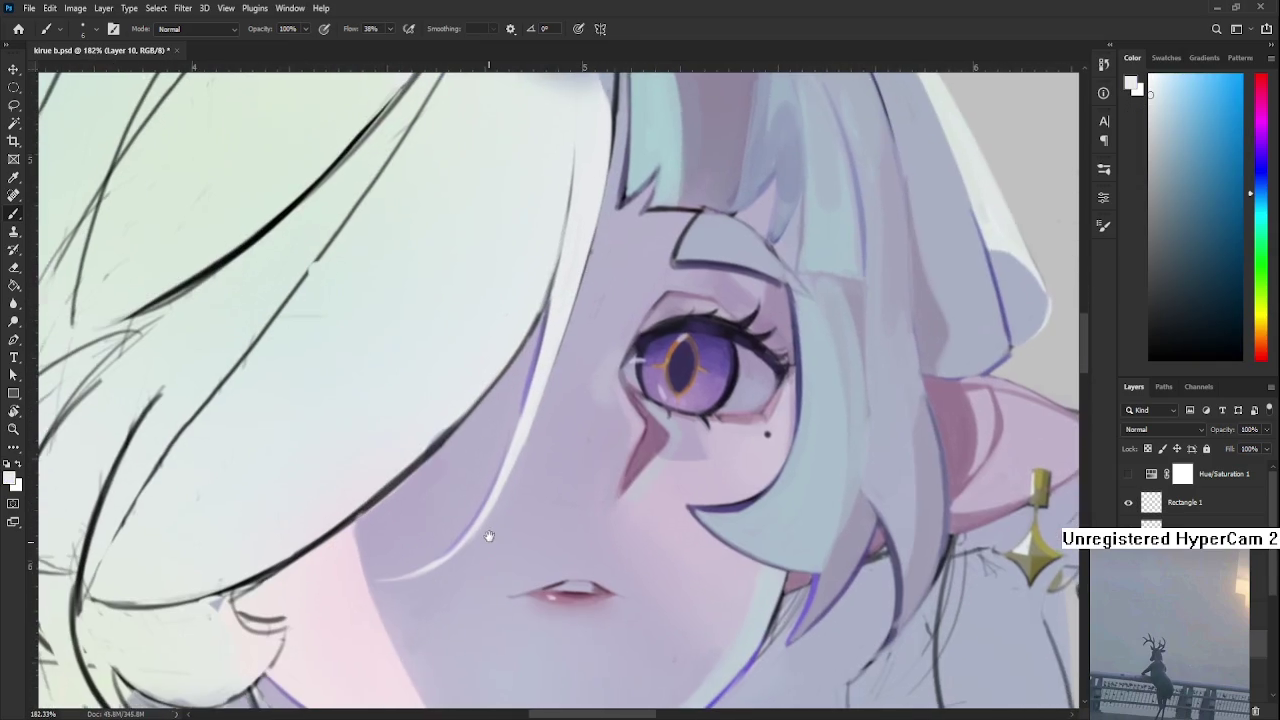
pyautogui.moveTo(489, 536); pyautogui.dragTo(422, 512)
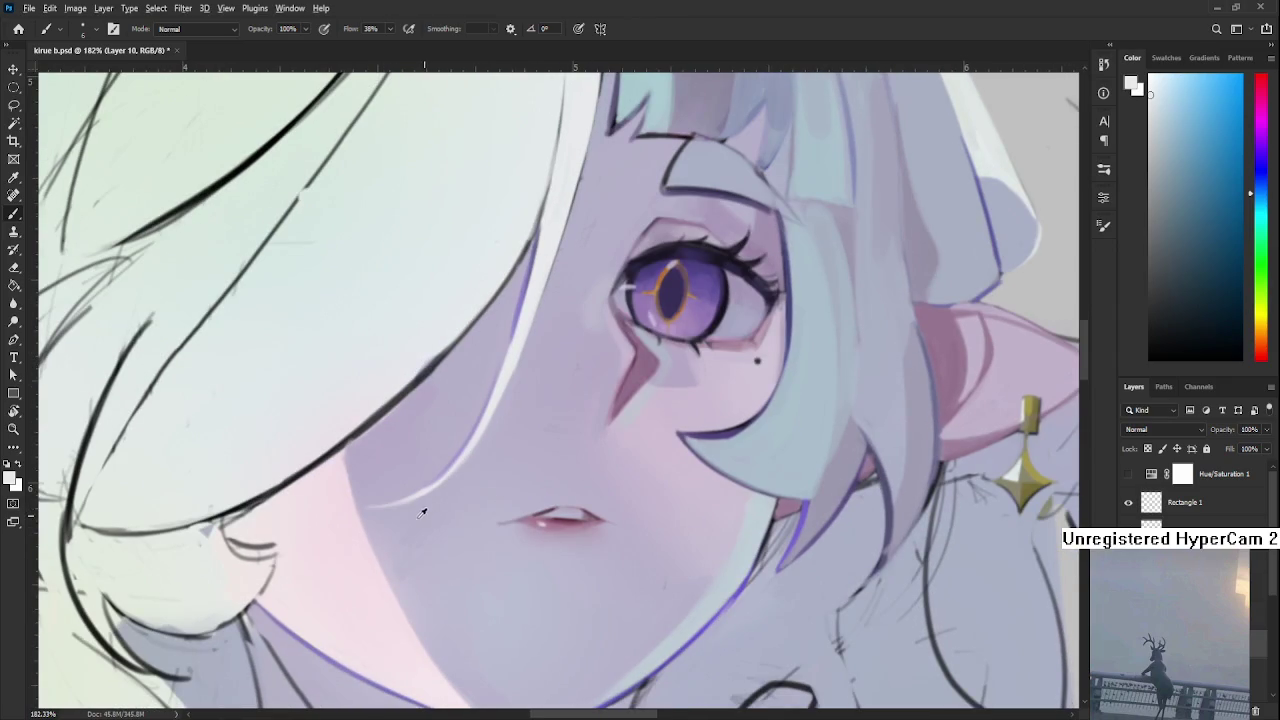
pyautogui.keyDown('alt'); pyautogui.click(422, 512); pyautogui.keyUp('alt')
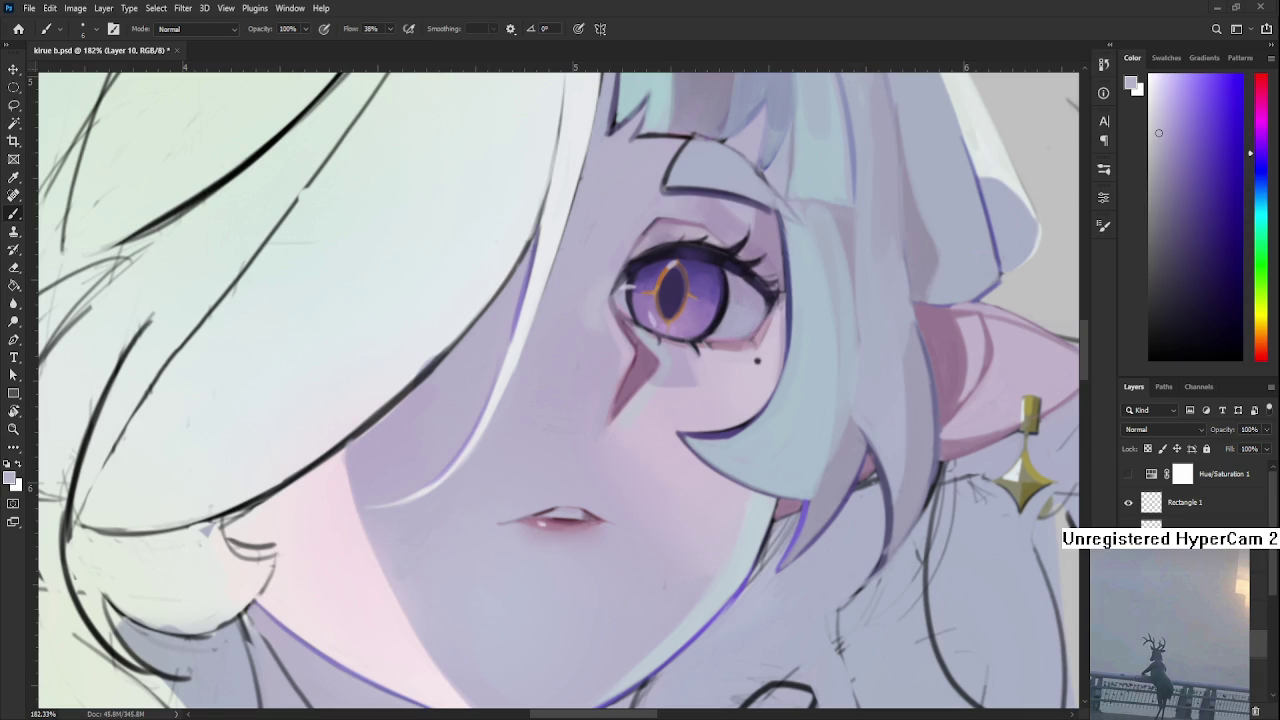
pyautogui.scroll(-5, 471, 600)
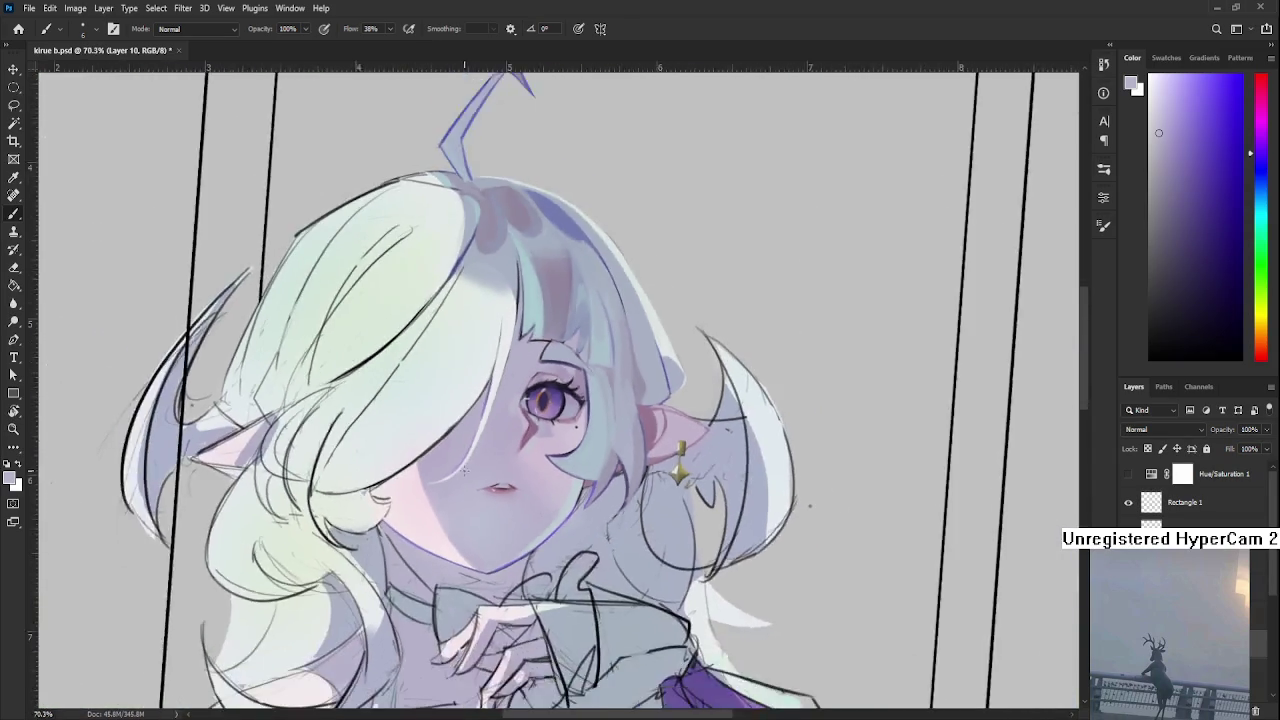
pyautogui.scroll(5, 503, 452)
pyautogui.moveTo(503, 452); pyautogui.dragTo(521, 517)
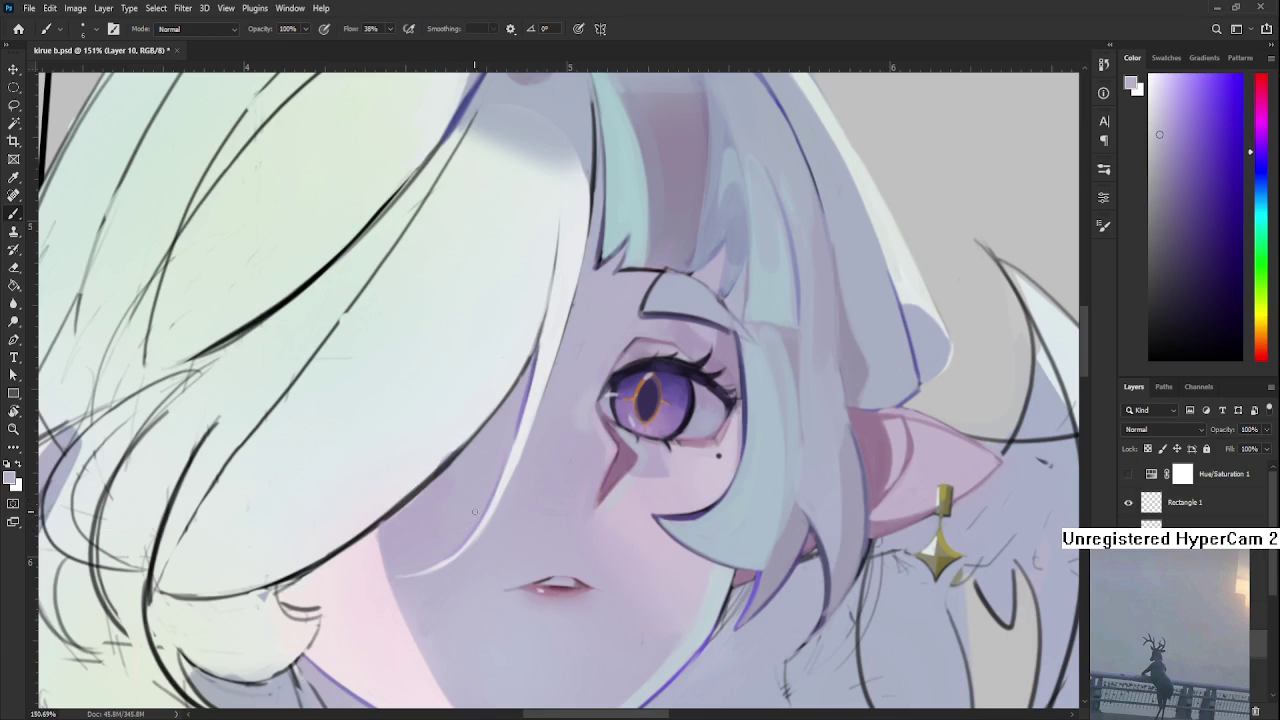
# Sample near-white from the hair and paint highlights along the hair edge by the face.
pyautogui.keyDown('alt'); pyautogui.click(521, 404); pyautogui.keyUp('alt')
pyautogui.keyDown('alt'); pyautogui.click(539, 391); pyautogui.keyUp('alt')
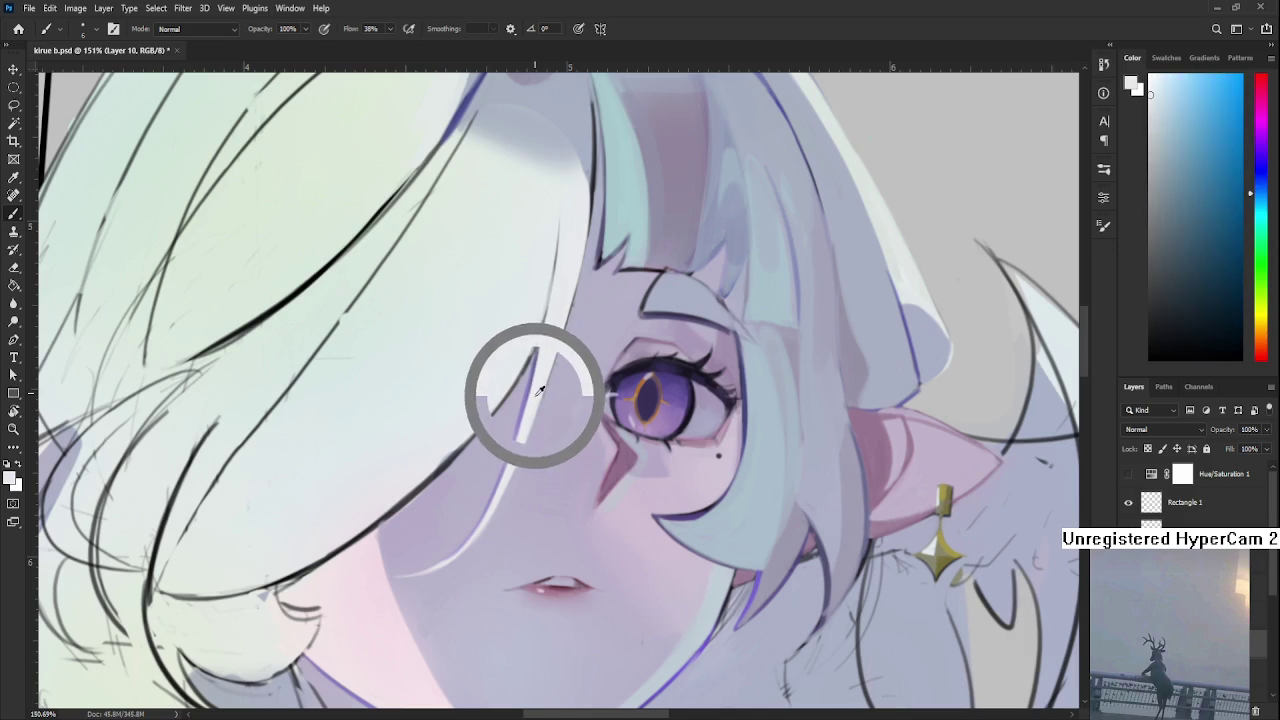
pyautogui.keyDown('alt'); pyautogui.click(511, 465); pyautogui.keyUp('alt')
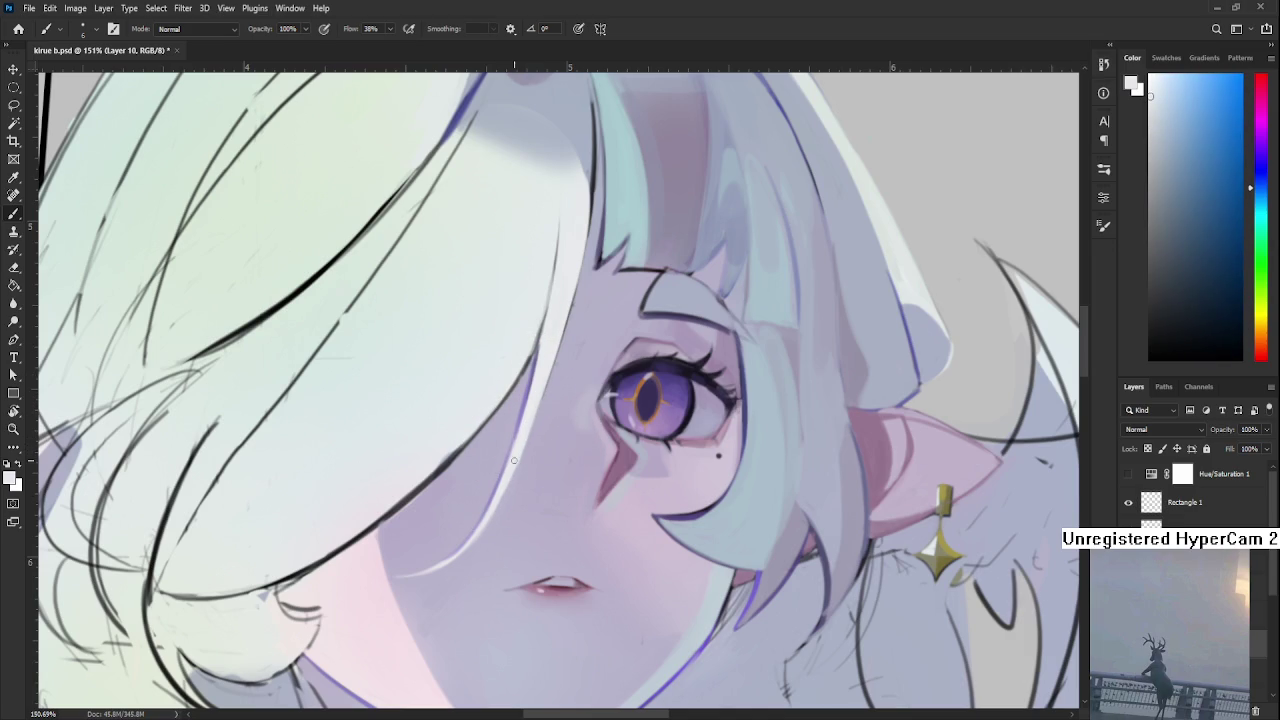
pyautogui.moveTo(500, 508); pyautogui.dragTo(540, 402)
pyautogui.moveTo(514, 478); pyautogui.dragTo(519, 466)
# Sample light purple from the face and rotate the view about 61 degrees.
pyautogui.keyDown('alt'); pyautogui.click(528, 367); pyautogui.keyUp('alt')
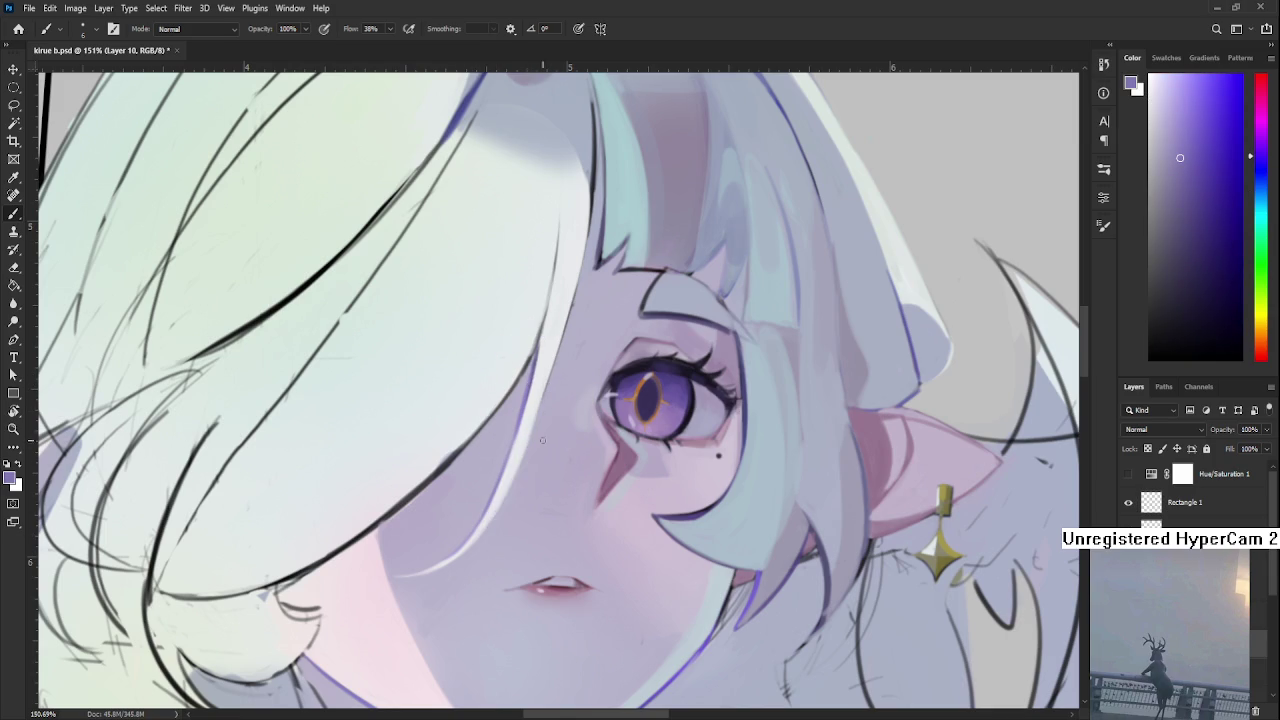
pyautogui.press('r')
pyautogui.moveTo(573, 444)
pyautogui.mouseDown()
pyautogui.moveTo(519, 429)
pyautogui.moveTo(356, 478)
pyautogui.mouseUp()
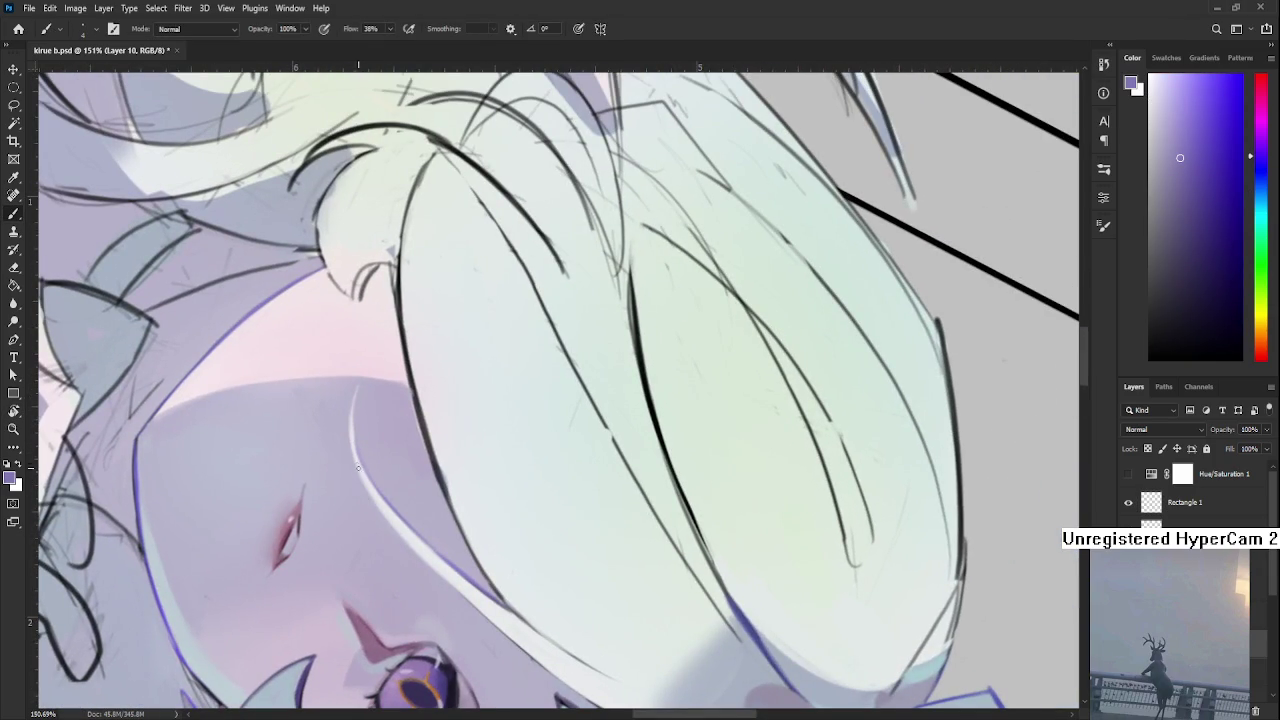
# Repaint the face-edge highlight, sample lavender-grey, and rotate so hair strands run horizontally.
pyautogui.moveTo(358, 468); pyautogui.dragTo(374, 496)
pyautogui.keyDown('alt'); pyautogui.click(362, 428); pyautogui.keyUp('alt')
pyautogui.press('r')
pyautogui.moveTo(353, 424); pyautogui.dragTo(471, 580)
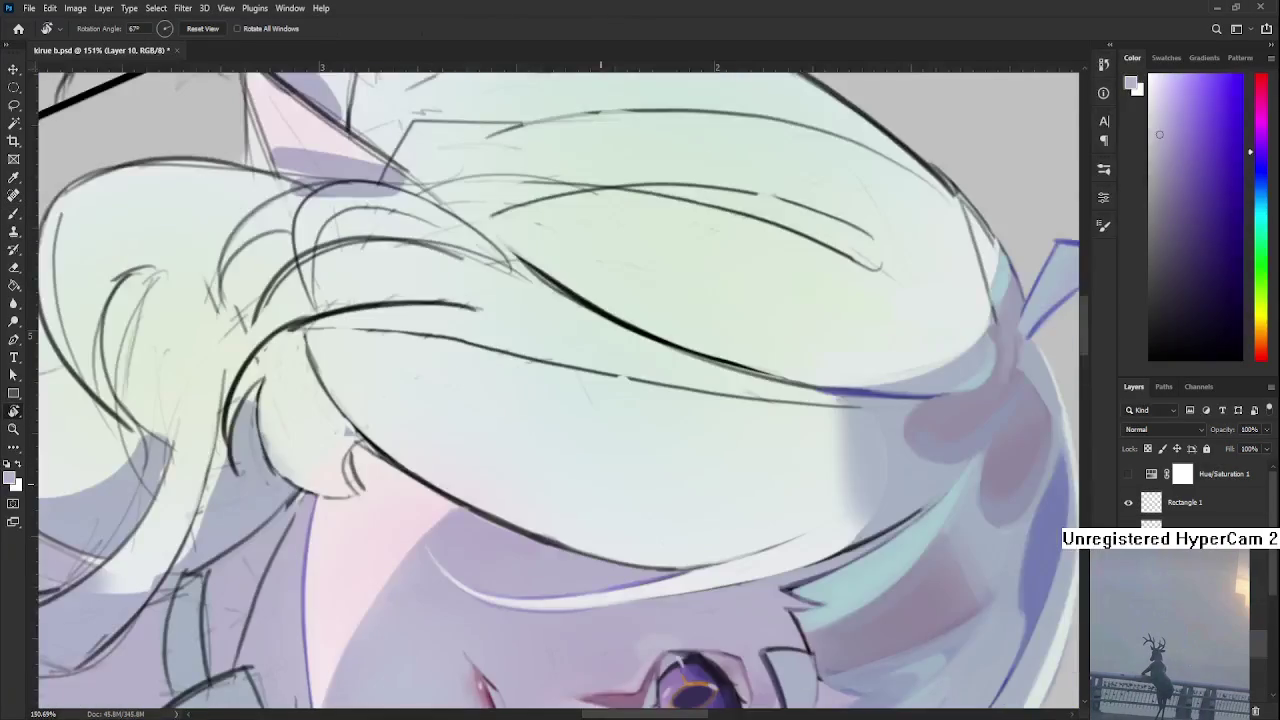
pyautogui.scroll(-5, 593, 444)
pyautogui.moveTo(593, 444)
pyautogui.mouseDown()
pyautogui.moveTo(726, 470)
pyautogui.moveTo(540, 400)
pyautogui.moveTo(577, 450)
pyautogui.mouseUp()
pyautogui.scroll(1, 538, 400)
pyautogui.scroll(2, 535, 398)
pyautogui.scroll(2, 532, 397)
pyautogui.scroll(2, 570, 483)
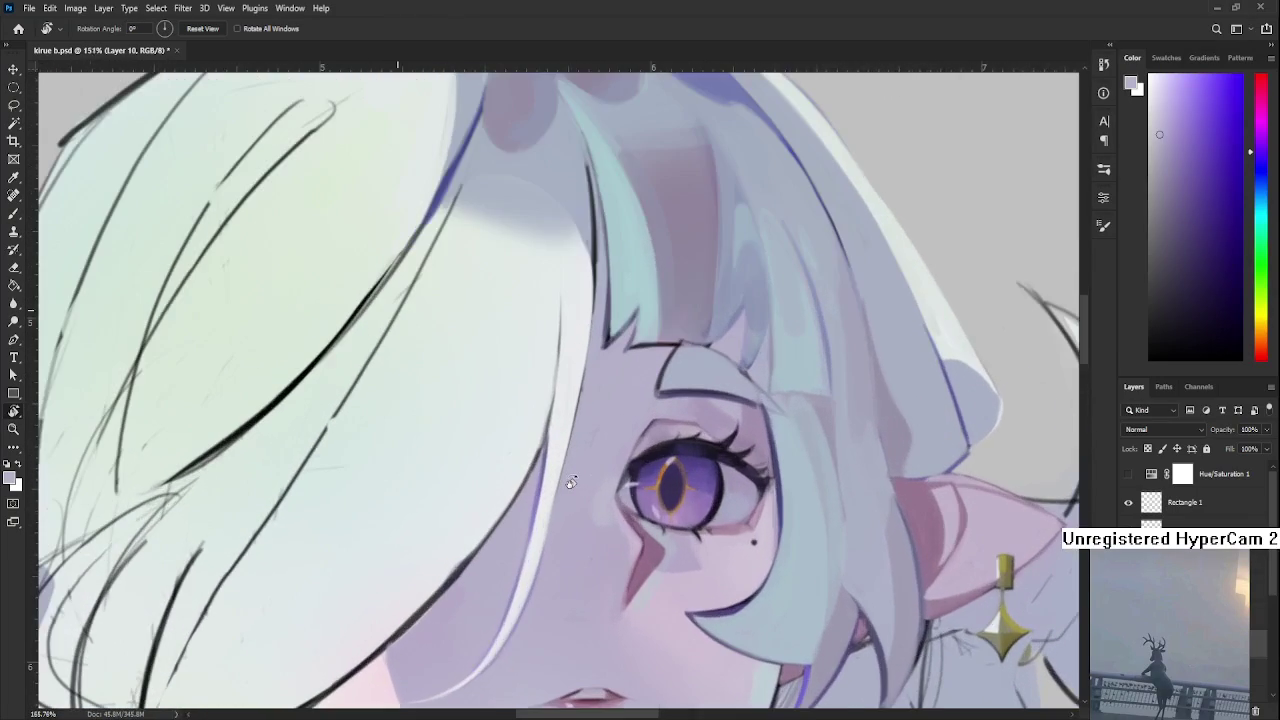
# Sample a light blue-white and brighten the hair edge beside the eye.
pyautogui.press('b')
pyautogui.keyDown('alt'); pyautogui.click(556, 446); pyautogui.keyUp('alt')
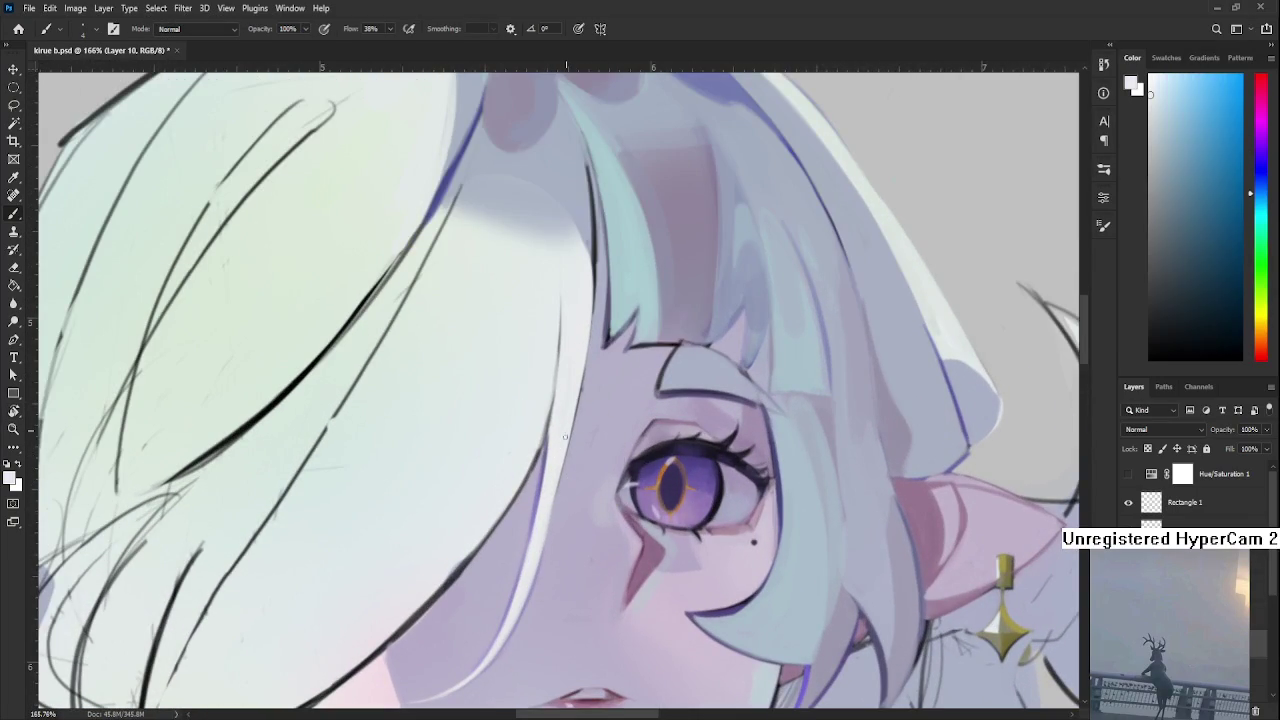
pyautogui.moveTo(560, 456); pyautogui.dragTo(535, 570)
pyautogui.moveTo(562, 450); pyautogui.dragTo(530, 600)
pyautogui.moveTo(553, 477); pyautogui.dragTo(529, 553)
# Rotate the canvas nearly upside down along the hair edge.
pyautogui.moveTo(560, 437); pyautogui.dragTo(550, 469)
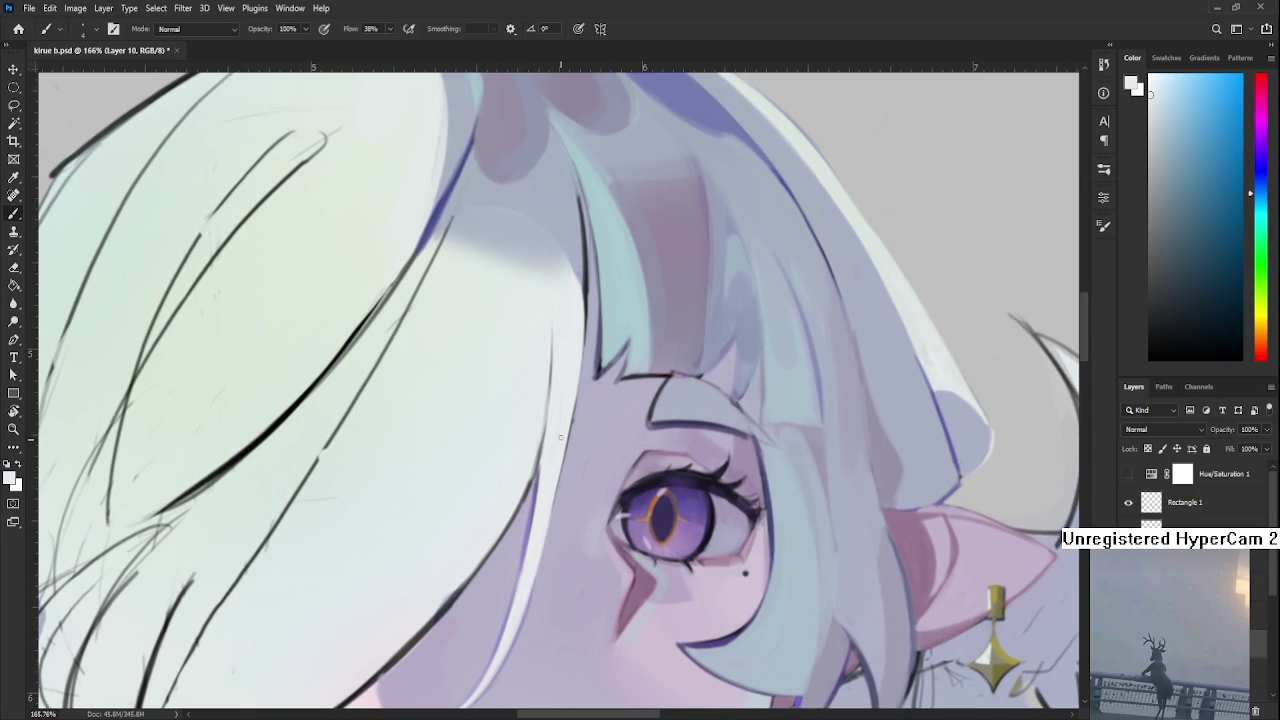
pyautogui.moveTo(566, 419)
pyautogui.mouseDown()
pyautogui.moveTo(560, 451)
pyautogui.moveTo(606, 352)
pyautogui.moveTo(527, 340)
pyautogui.mouseUp()
pyautogui.press('r')
pyautogui.press('b')
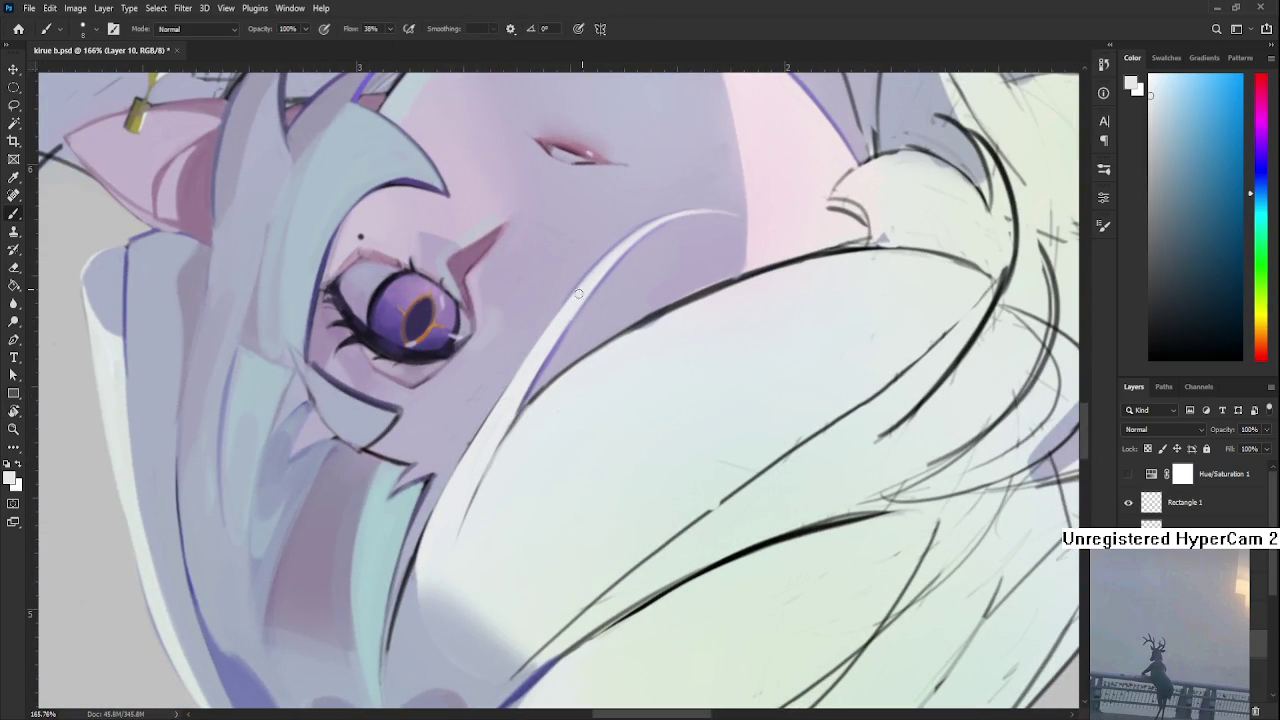
# Lighten the dark lavender edge along the white hair strand.
pyautogui.moveTo(537, 350); pyautogui.dragTo(464, 454)
pyautogui.moveTo(571, 312); pyautogui.dragTo(428, 533)
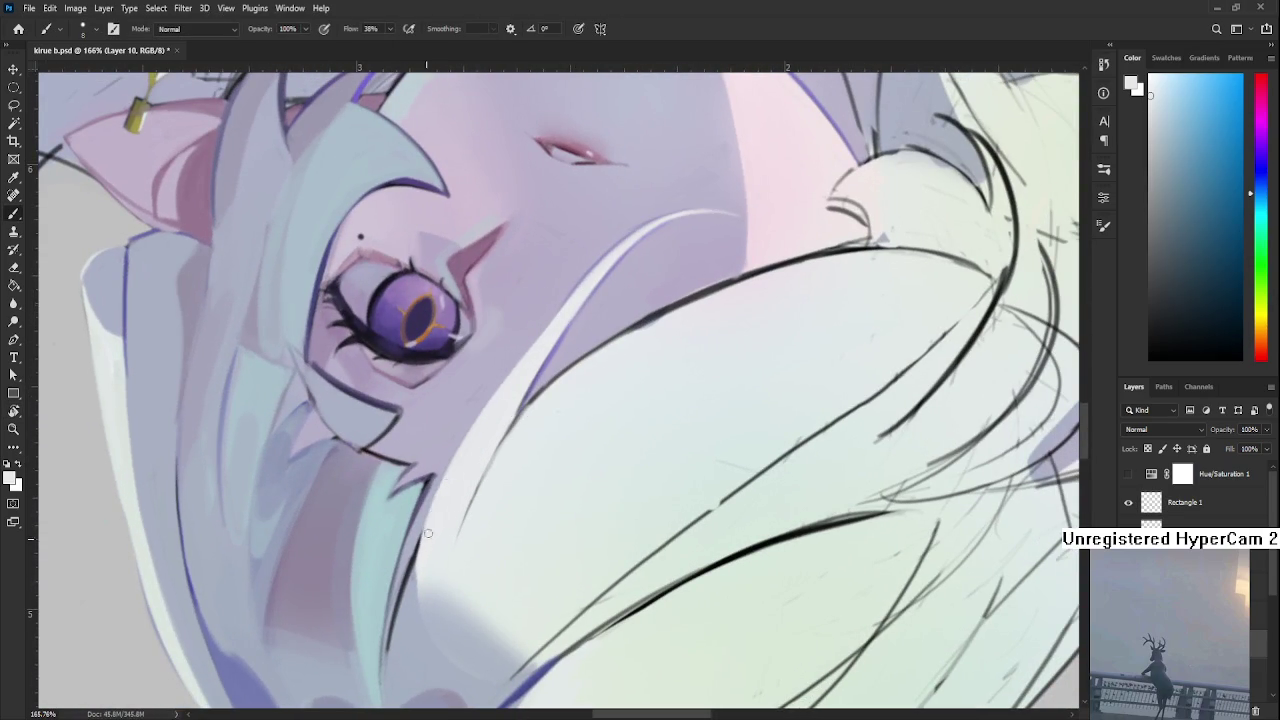
pyautogui.moveTo(542, 358); pyautogui.dragTo(422, 540)
pyautogui.moveTo(547, 339); pyautogui.dragTo(418, 570)
pyautogui.moveTo(459, 461); pyautogui.dragTo(403, 556)
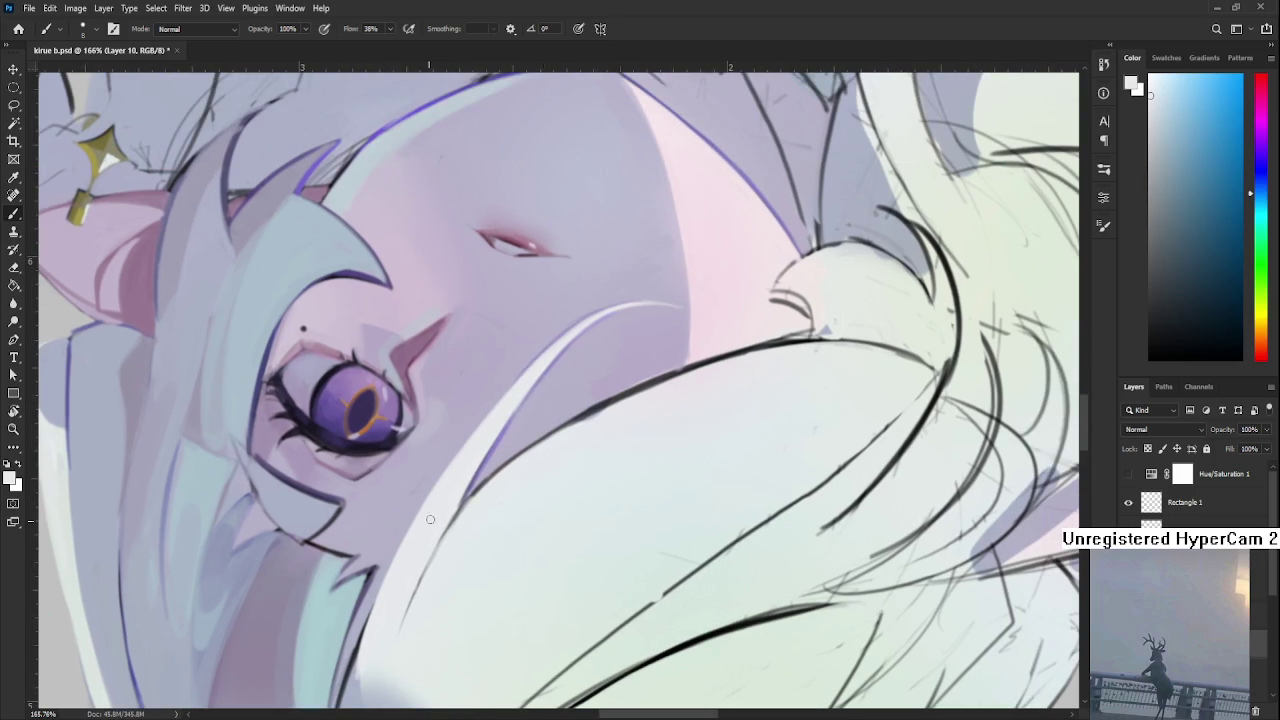
pyautogui.moveTo(543, 358)
pyautogui.mouseDown()
pyautogui.moveTo(443, 501)
pyautogui.moveTo(478, 426)
pyautogui.mouseUp()
# Sample the hair colour and paint over the dark sketch line.
pyautogui.keyDown('alt'); pyautogui.click(458, 544); pyautogui.keyUp('alt')
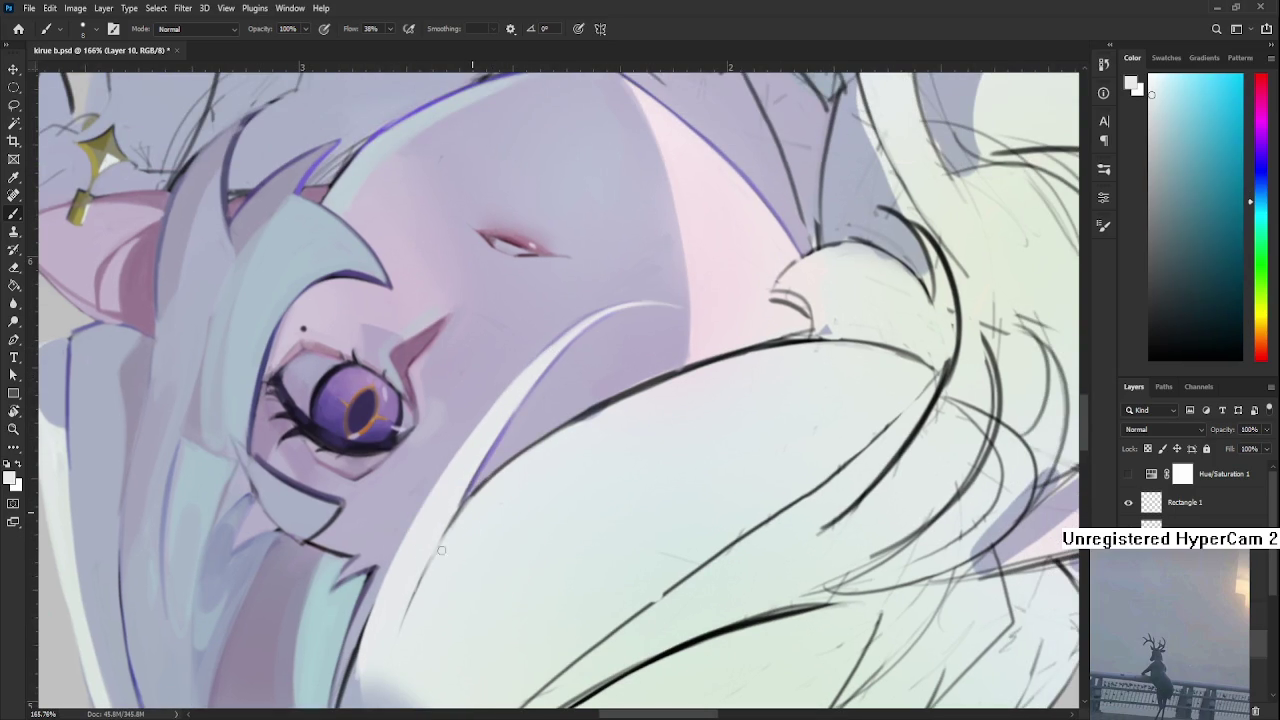
pyautogui.moveTo(441, 549); pyautogui.dragTo(407, 610)
pyautogui.scroll(-5, 560, 390)
# Review the whole drawing zoomed out, rotate it upright, and zoom back onto the face.
pyautogui.press('r')
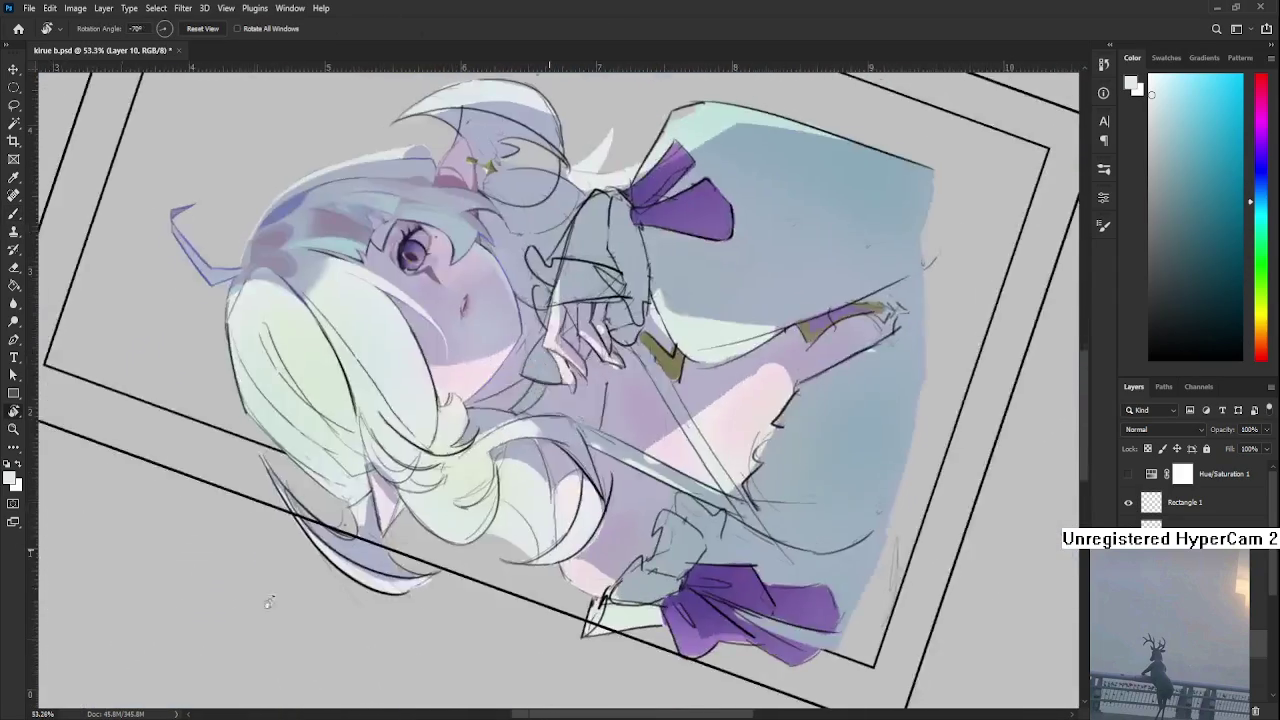
pyautogui.moveTo(700, 250); pyautogui.dragTo(560, 150)
pyautogui.moveTo(487, 300); pyautogui.dragTo(604, 300)
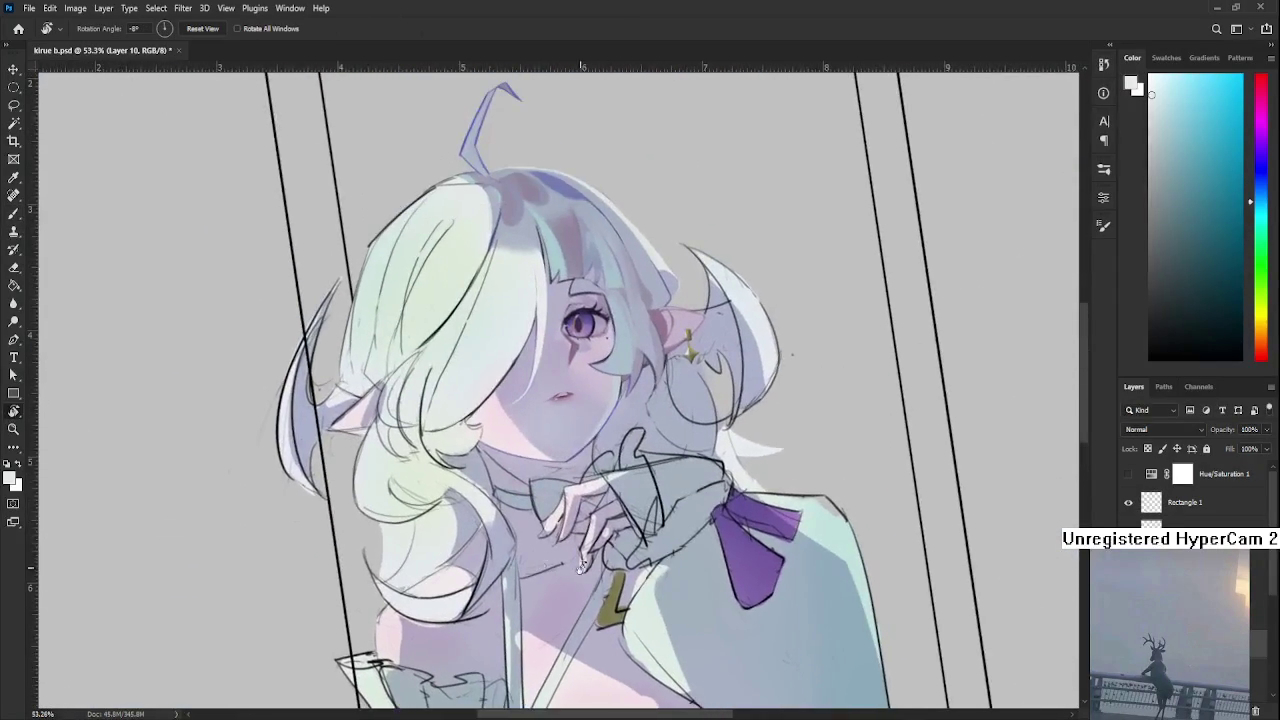
pyautogui.scroll(-3, 604, 400)
pyautogui.scroll(2, 585, 452)
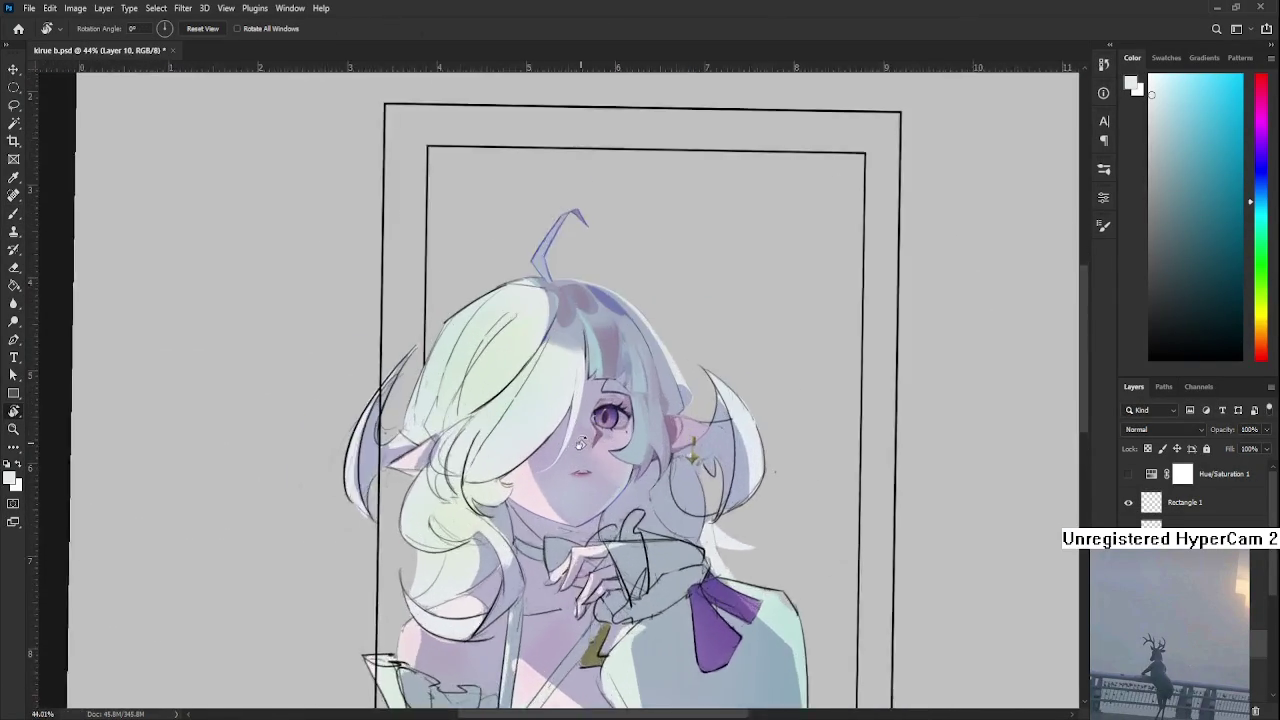
pyautogui.scroll(2, 598, 450)
pyautogui.scroll(2, 473, 526)
pyautogui.moveTo(473, 526); pyautogui.dragTo(463, 578)
pyautogui.press('b')
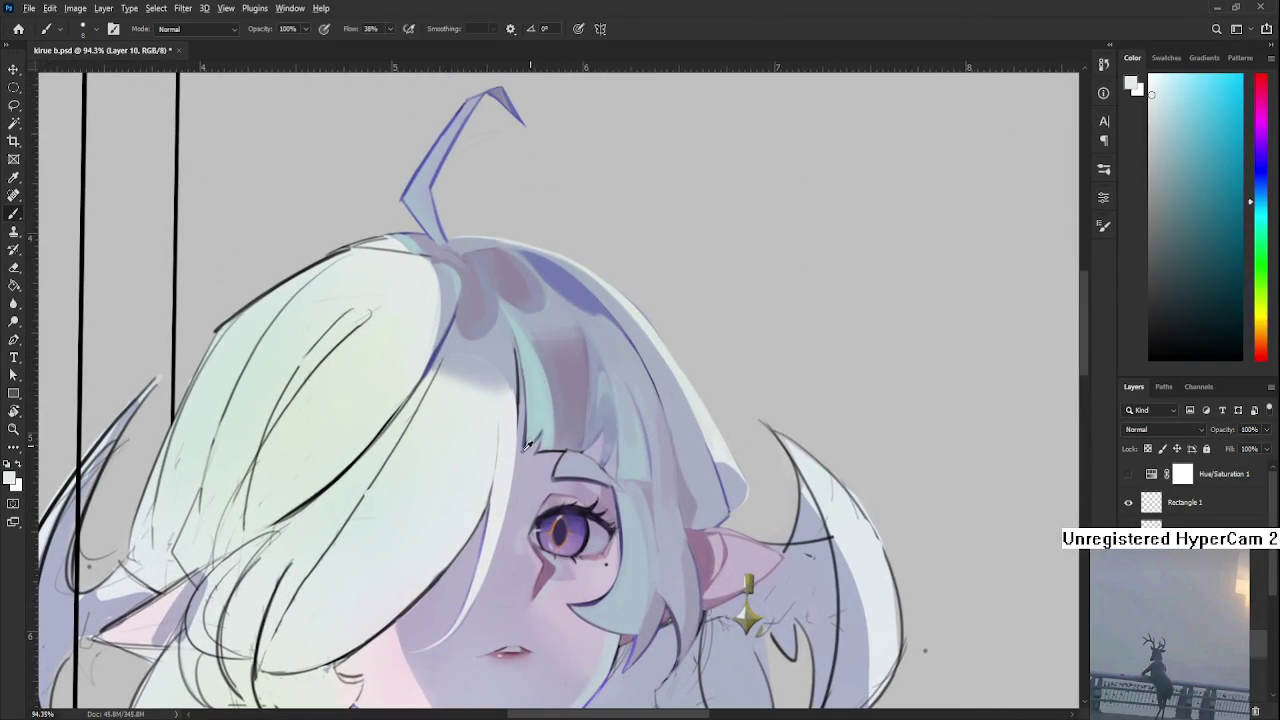
# Sample lavender, light cyan and near-white tones from the hair repeatedly.
pyautogui.keyDown('alt'); pyautogui.click(544, 432); pyautogui.keyUp('alt')
pyautogui.keyDown('alt'); pyautogui.click(535, 395); pyautogui.keyUp('alt')
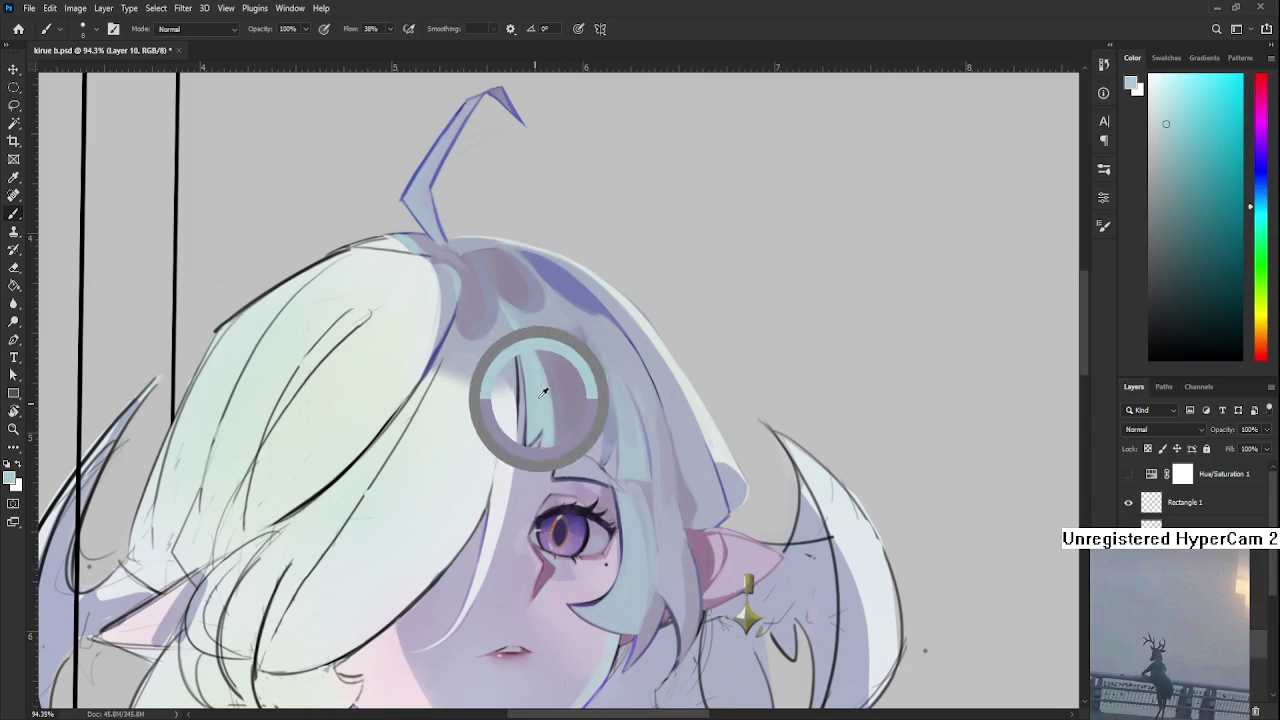
pyautogui.keyDown('alt'); pyautogui.click(505, 485); pyautogui.keyUp('alt')
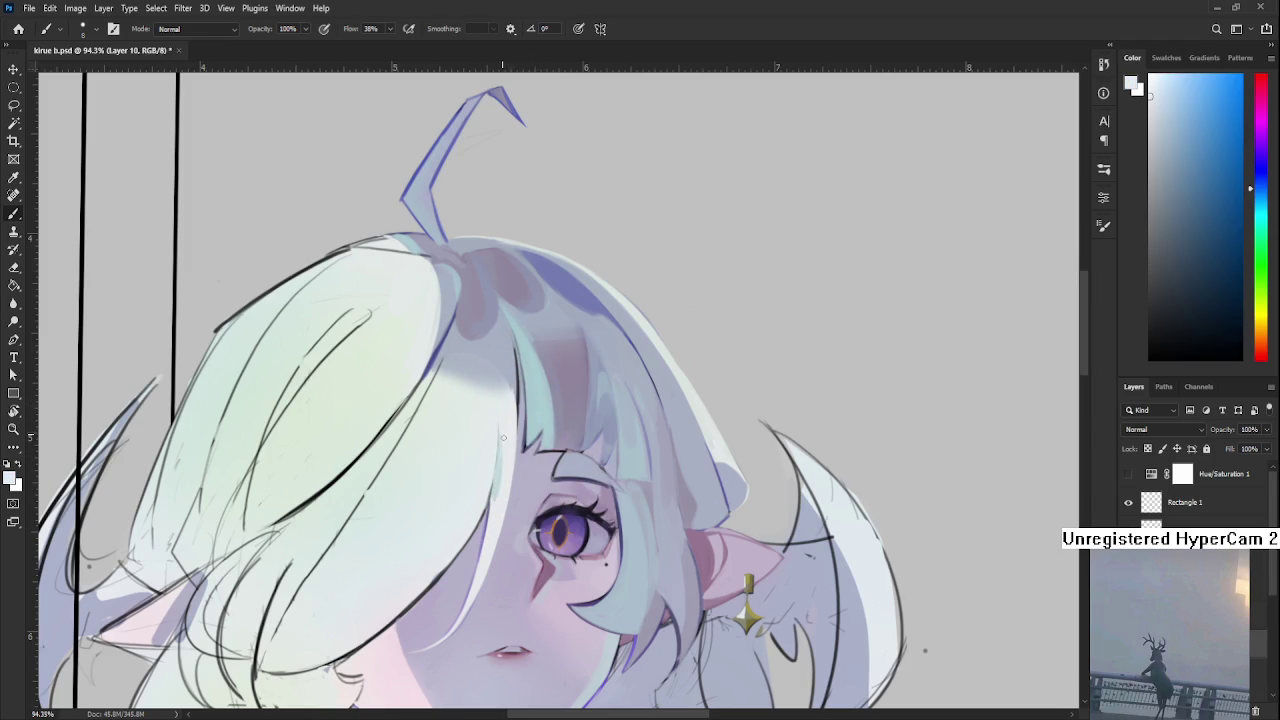
pyautogui.keyDown('alt'); pyautogui.click(497, 488); pyautogui.keyUp('alt')
pyautogui.keyDown('alt'); pyautogui.click(494, 492); pyautogui.keyUp('alt')
pyautogui.scroll(1, 577, 423)
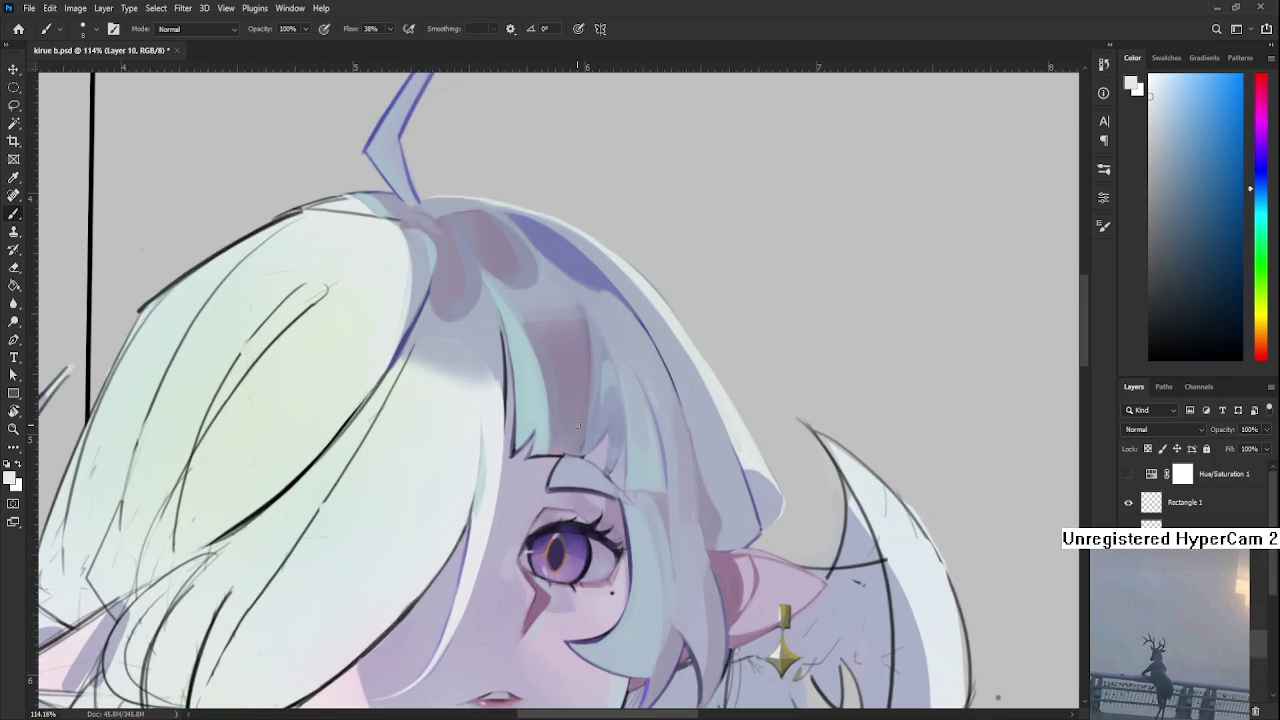
pyautogui.scroll(1, 540, 438)
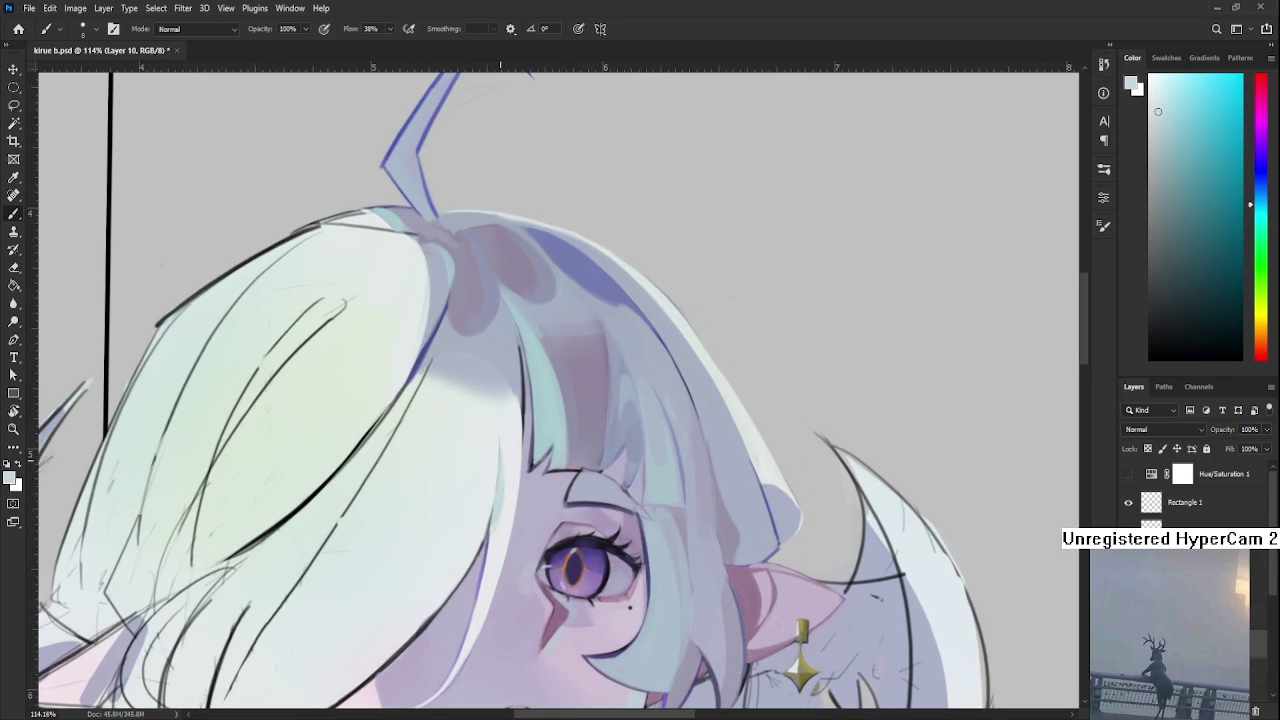
pyautogui.keyDown('alt'); pyautogui.click(499, 505); pyautogui.keyUp('alt')
pyautogui.keyDown('alt'); pyautogui.click(505, 512); pyautogui.keyUp('alt')
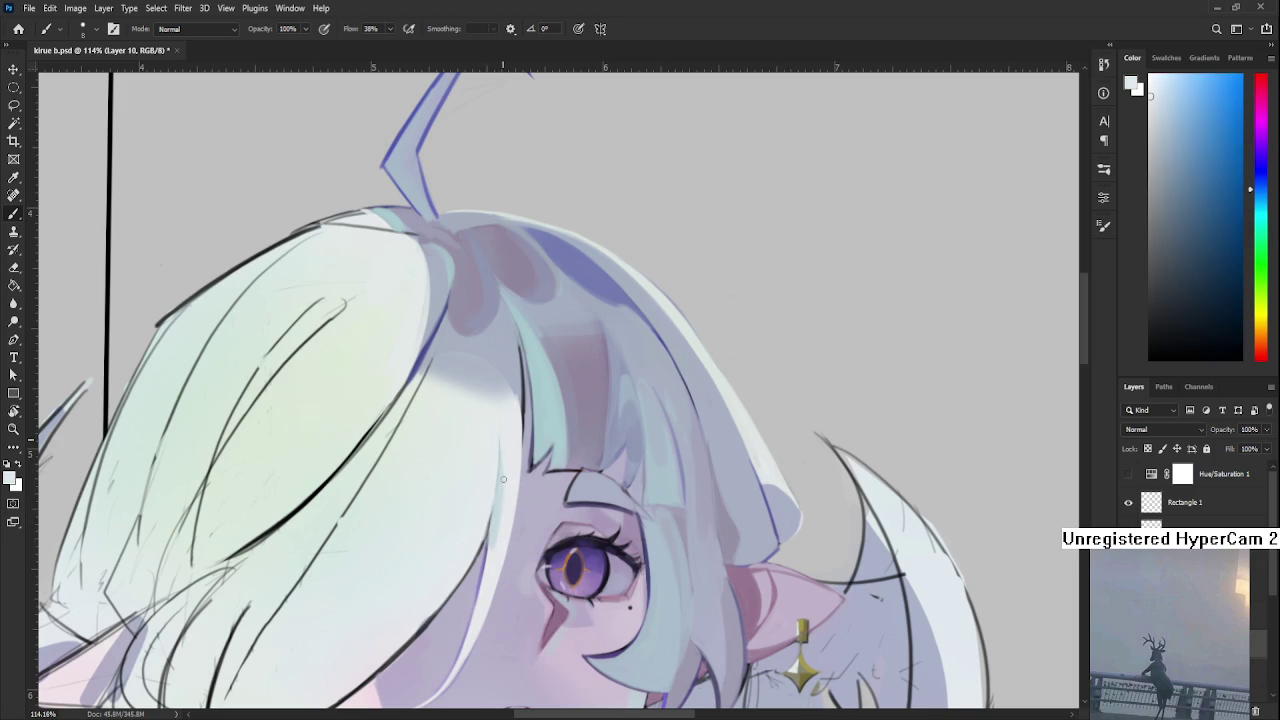
pyautogui.keyDown('alt'); pyautogui.click(495, 505); pyautogui.keyUp('alt')
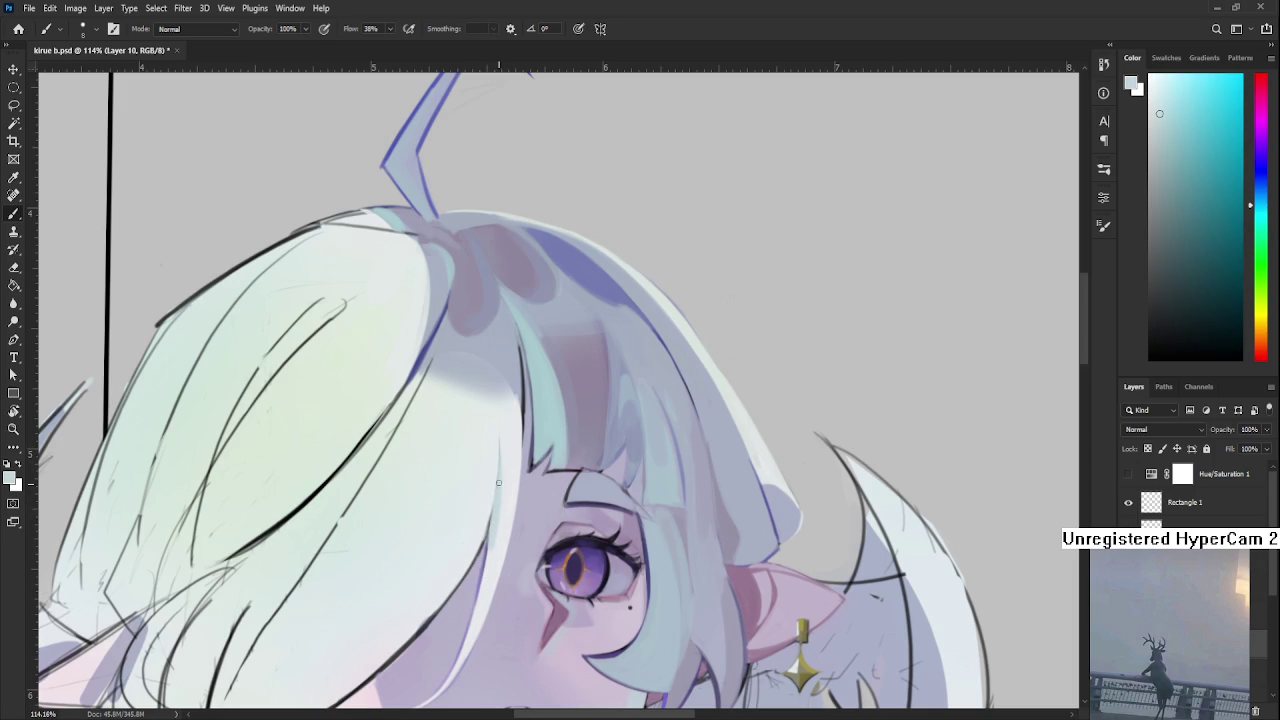
pyautogui.keyDown('alt'); pyautogui.click(497, 512); pyautogui.keyUp('alt')
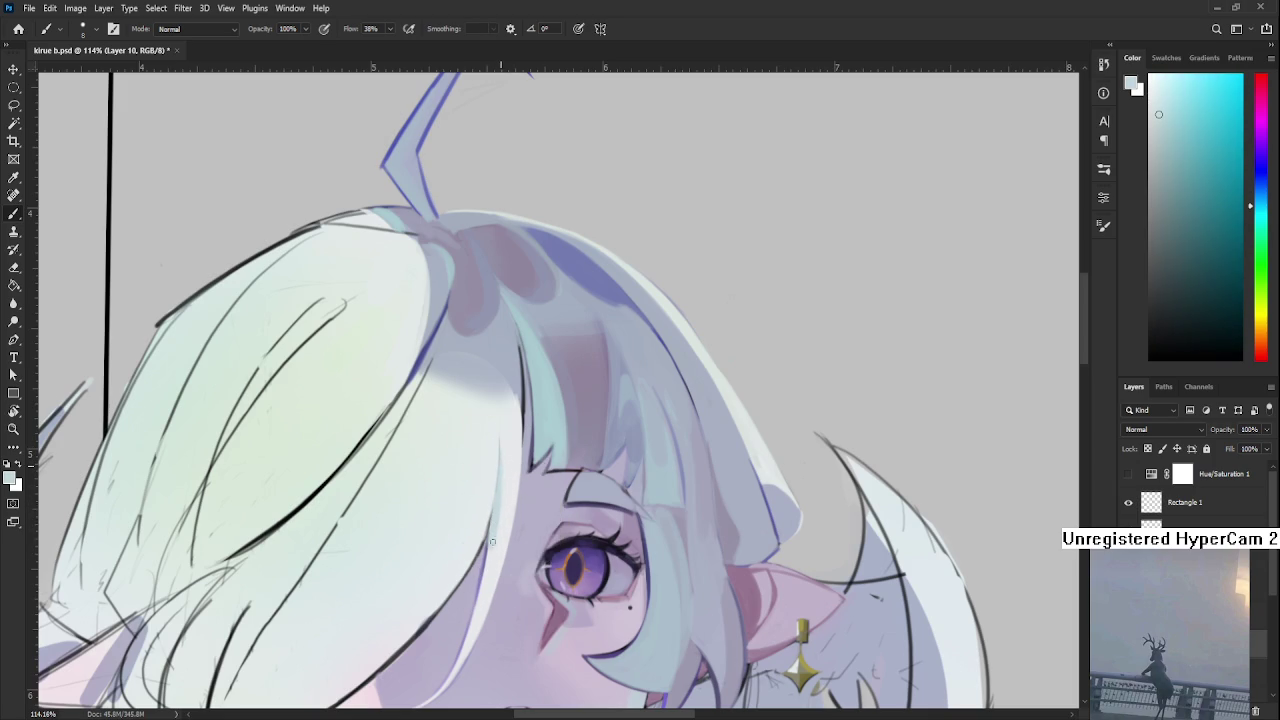
pyautogui.keyDown('alt'); pyautogui.click(492, 468); pyautogui.keyUp('alt')
# Recentre the face, shift the colour toward blue, and rotate the canvas upside down.
pyautogui.moveTo(468, 538); pyautogui.dragTo(515, 431)
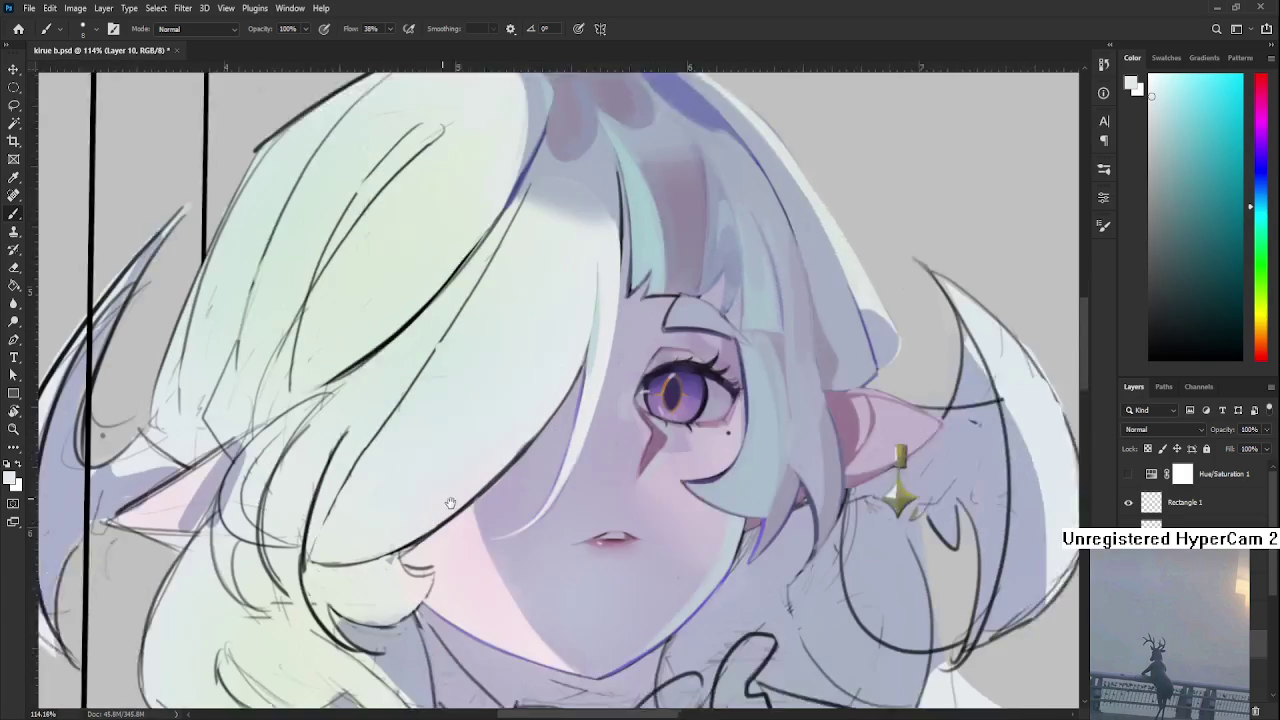
pyautogui.moveTo(449, 502); pyautogui.dragTo(559, 395)
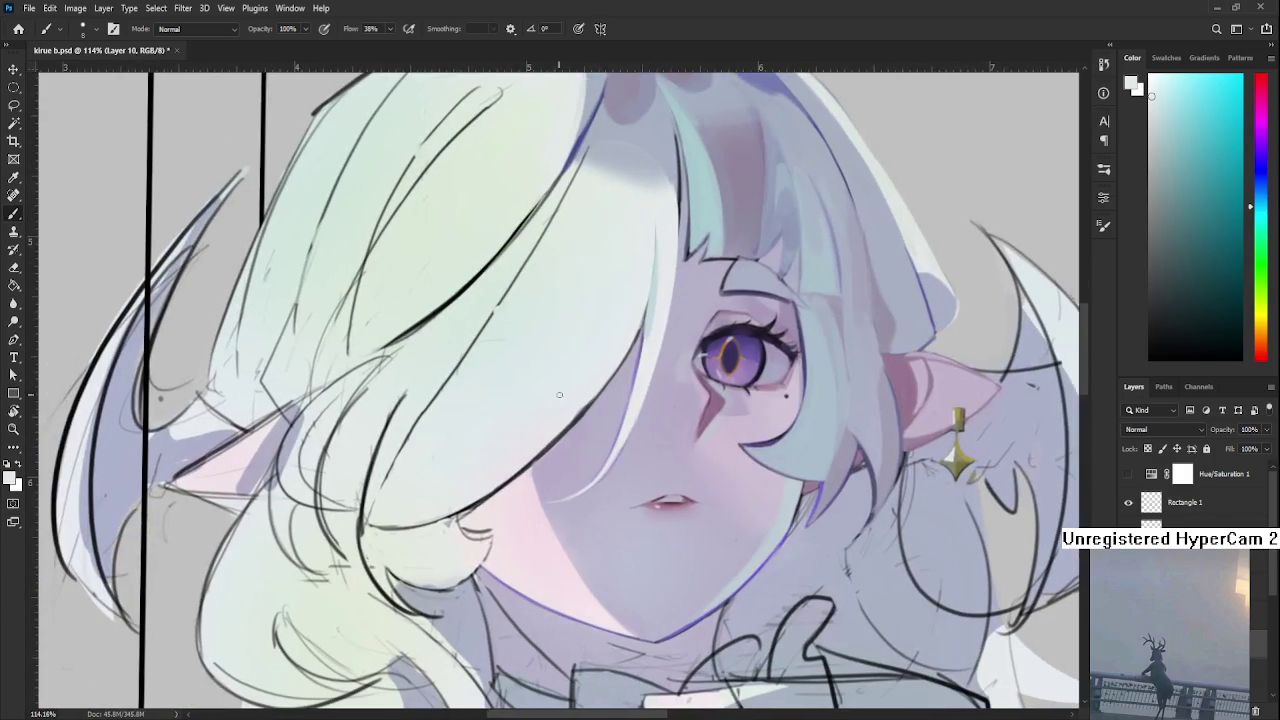
pyautogui.keyDown('alt'); pyautogui.click(563, 395); pyautogui.keyUp('alt')
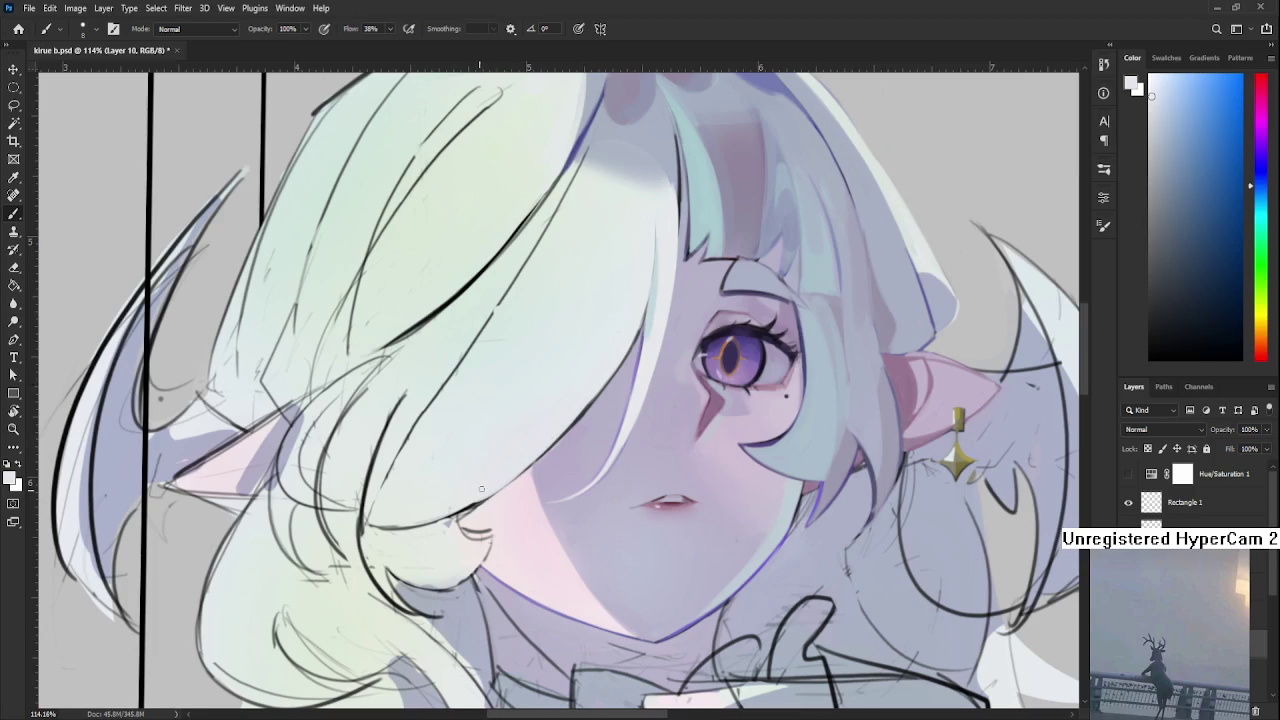
pyautogui.press('r')
pyautogui.moveTo(481, 489)
pyautogui.mouseDown()
pyautogui.moveTo(491, 456)
pyautogui.moveTo(460, 483)
pyautogui.moveTo(485, 448)
pyautogui.mouseUp()
# Lighten the strand's left edge, then sample cyan, pale blue and lavender purple tones.
pyautogui.press('b')
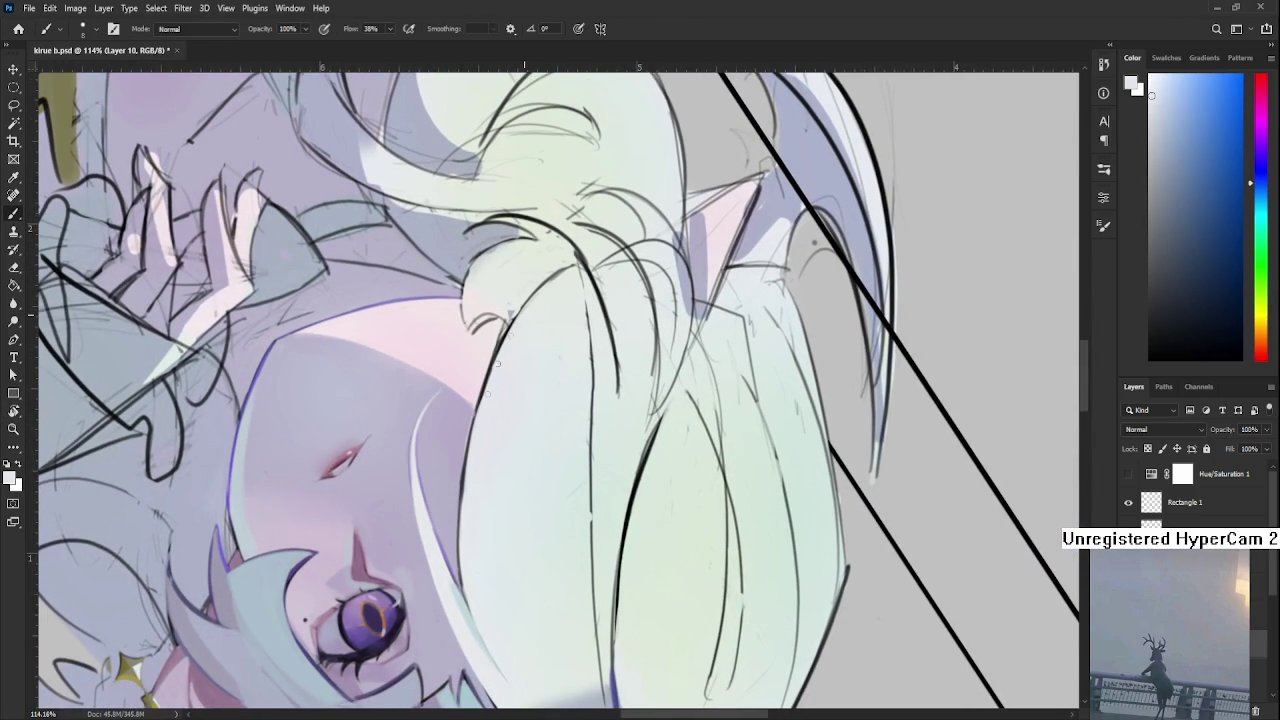
pyautogui.moveTo(460, 535); pyautogui.dragTo(472, 435)
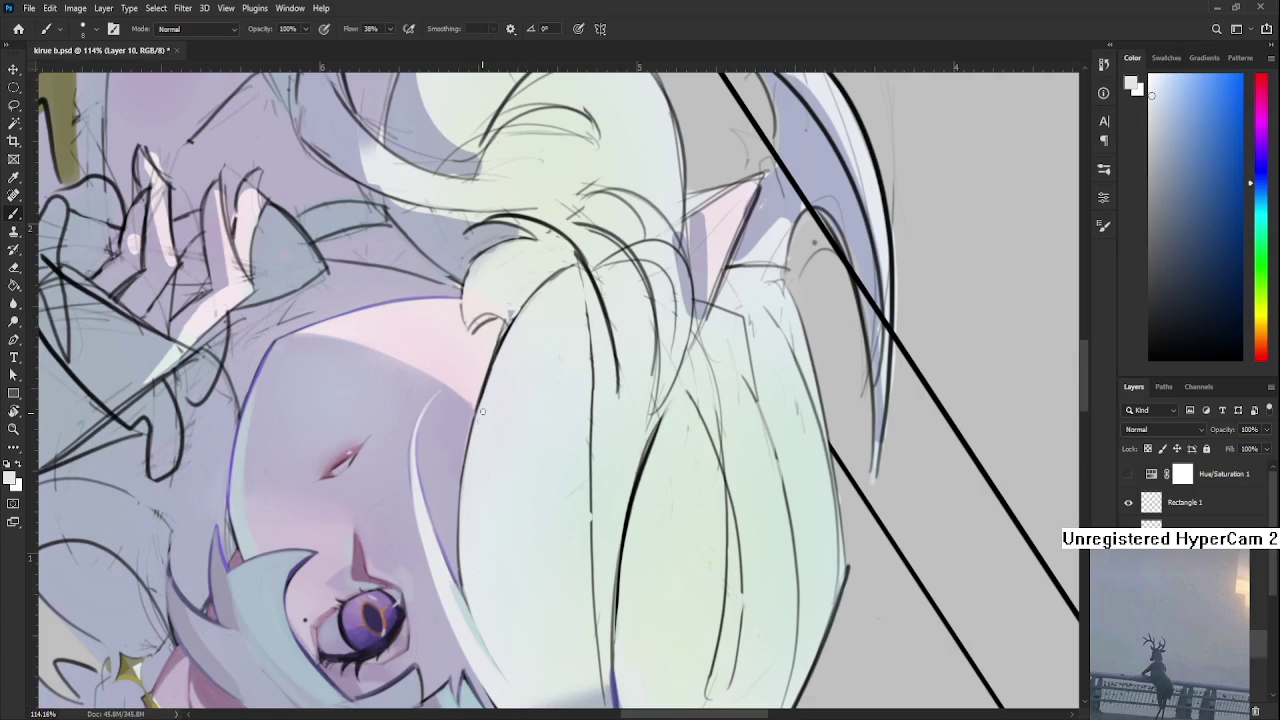
pyautogui.scroll(-1, 474, 585)
pyautogui.keyDown('alt'); pyautogui.click(470, 572); pyautogui.keyUp('alt')
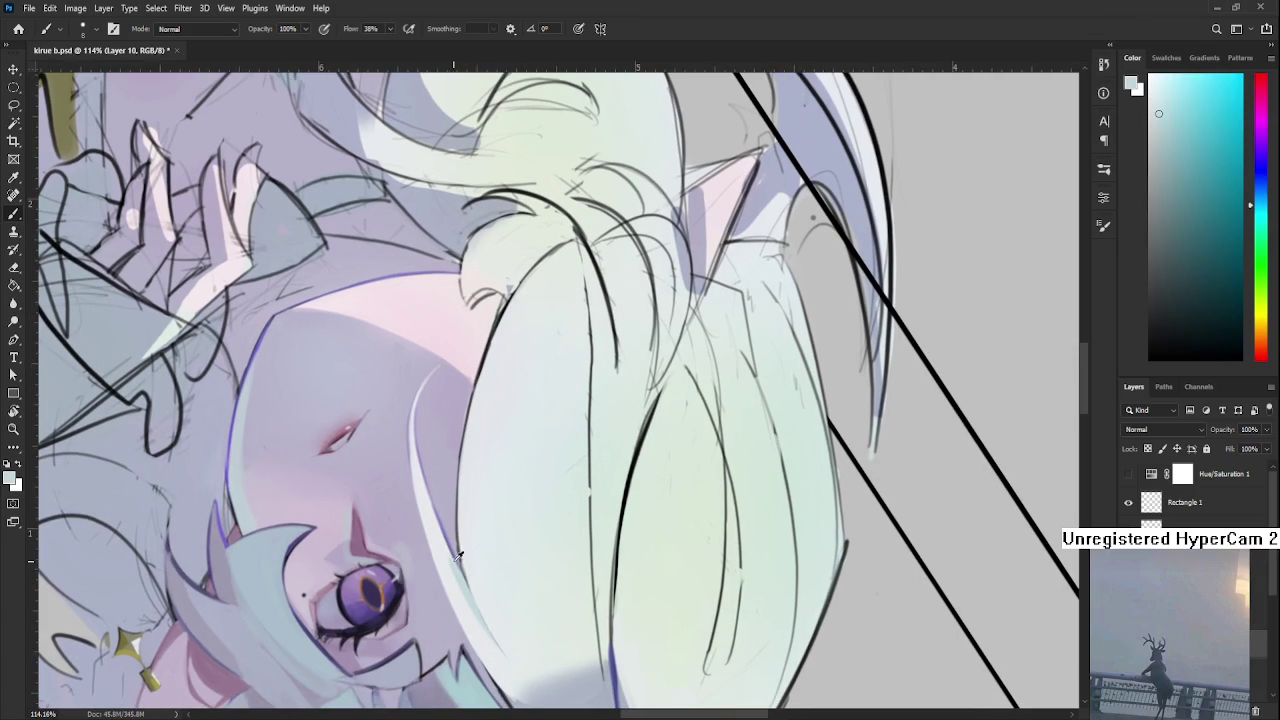
pyautogui.keyDown('alt'); pyautogui.click(458, 558); pyautogui.keyUp('alt')
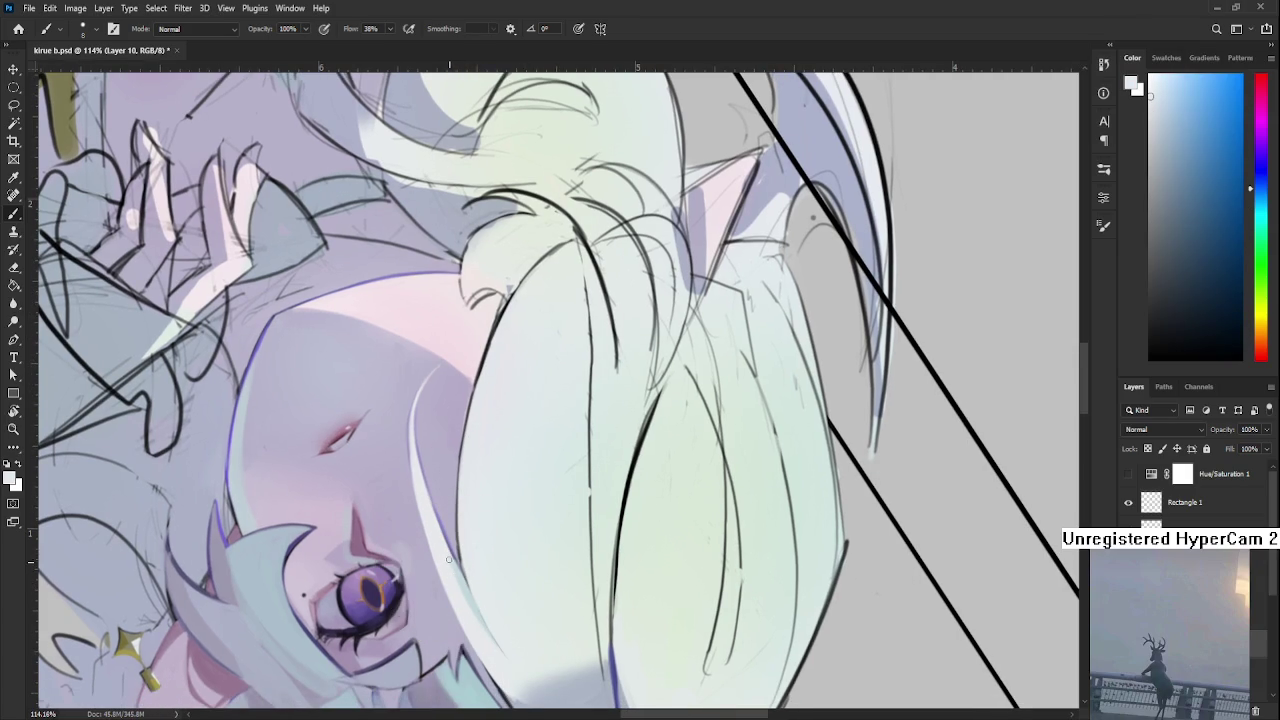
pyautogui.scroll(2, 472, 504)
pyautogui.keyDown('alt'); pyautogui.click(471, 500); pyautogui.keyUp('alt')
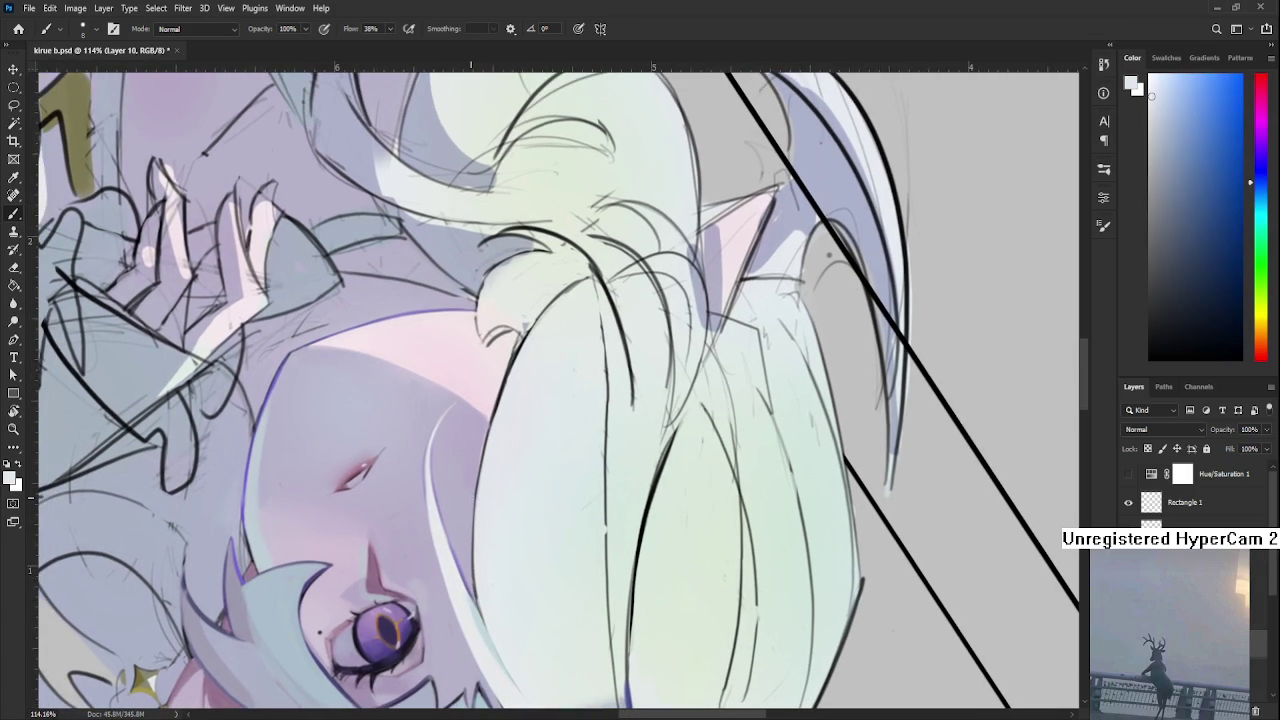
pyautogui.moveTo(457, 457); pyautogui.dragTo(285, 371)
pyautogui.scroll(-1, 463, 452)
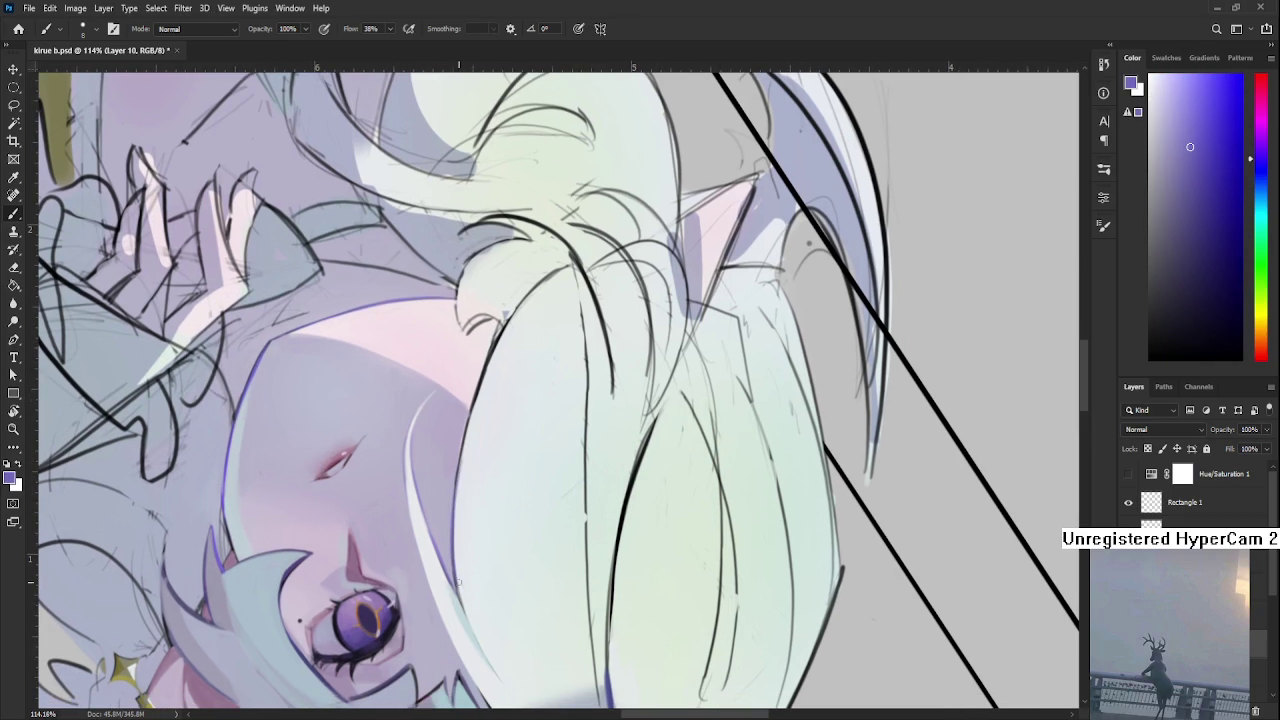
# Draw a dark strand line down the hair edge and soften it with pale blue-white.
pyautogui.moveTo(464, 456)
pyautogui.mouseDown()
pyautogui.moveTo(452, 552)
pyautogui.moveTo(461, 477)
pyautogui.mouseUp()
pyautogui.keyDown('alt'); pyautogui.click(469, 551); pyautogui.keyUp('alt')
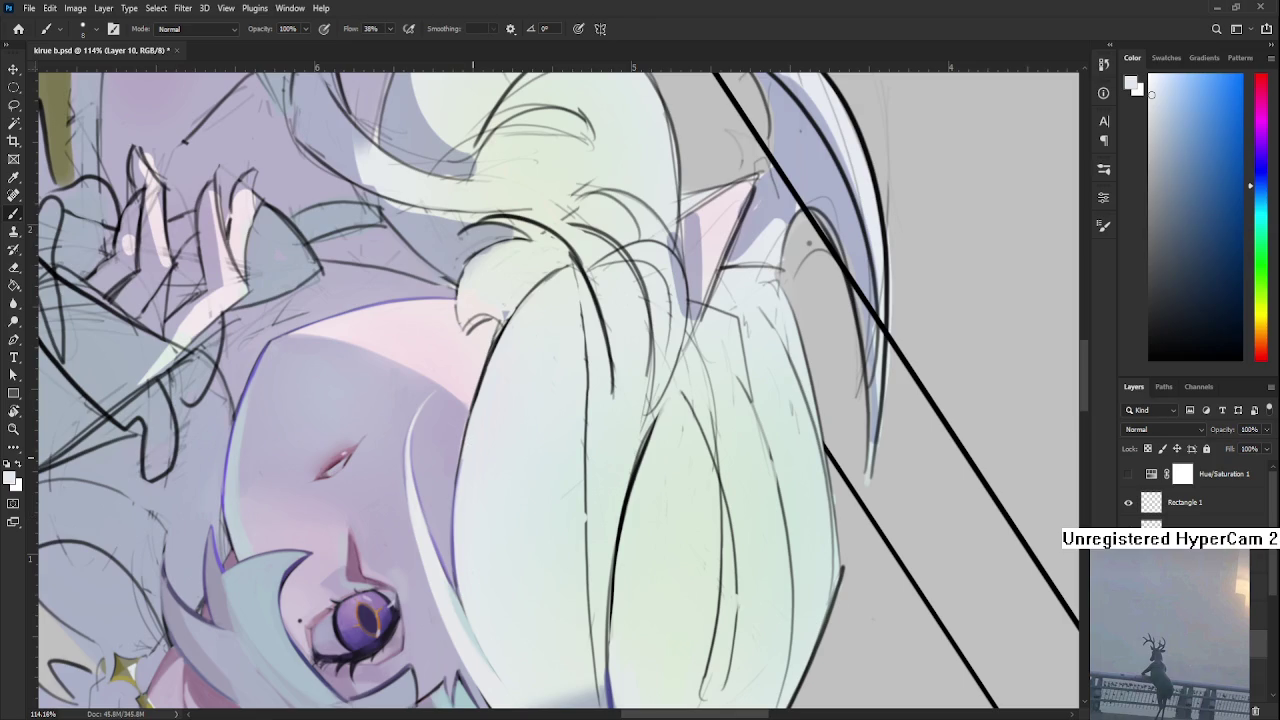
pyautogui.scroll(-3, 478, 443)
pyautogui.scroll(-2, 478, 443)
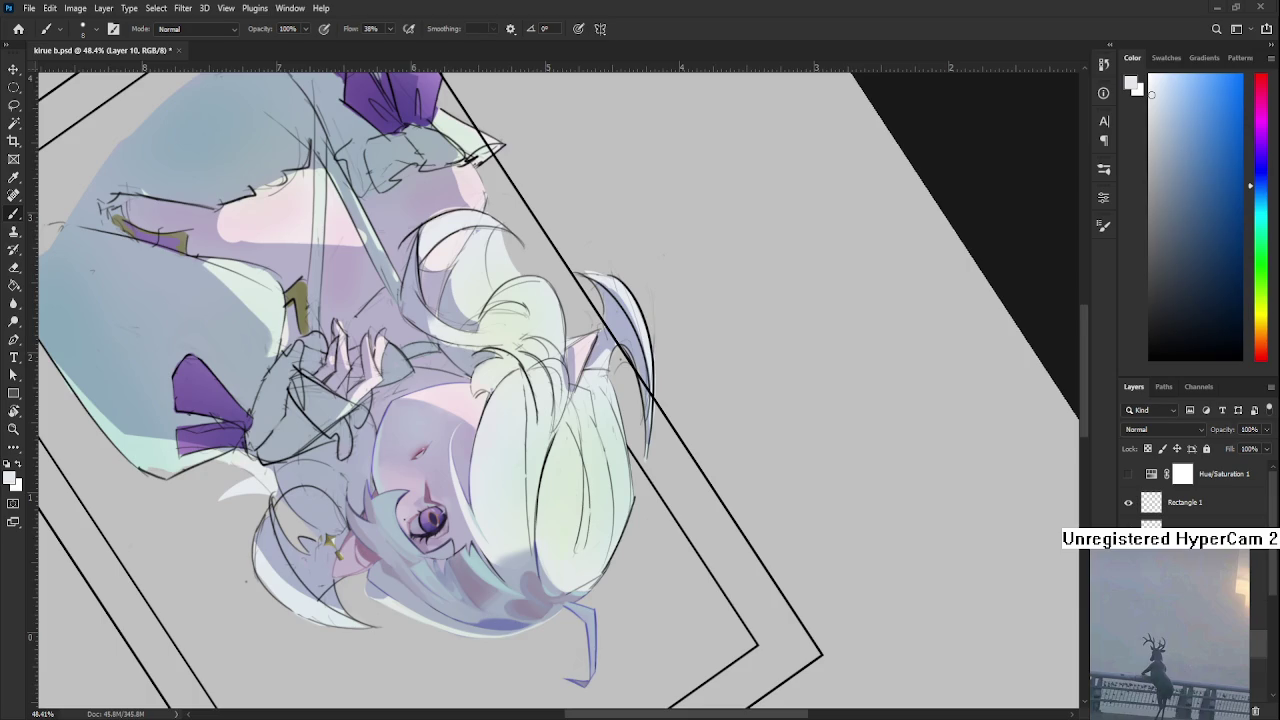
# Rotate the canvas back to 0°, sample a pale light blue from the face, and zoom out.
pyautogui.press('r')
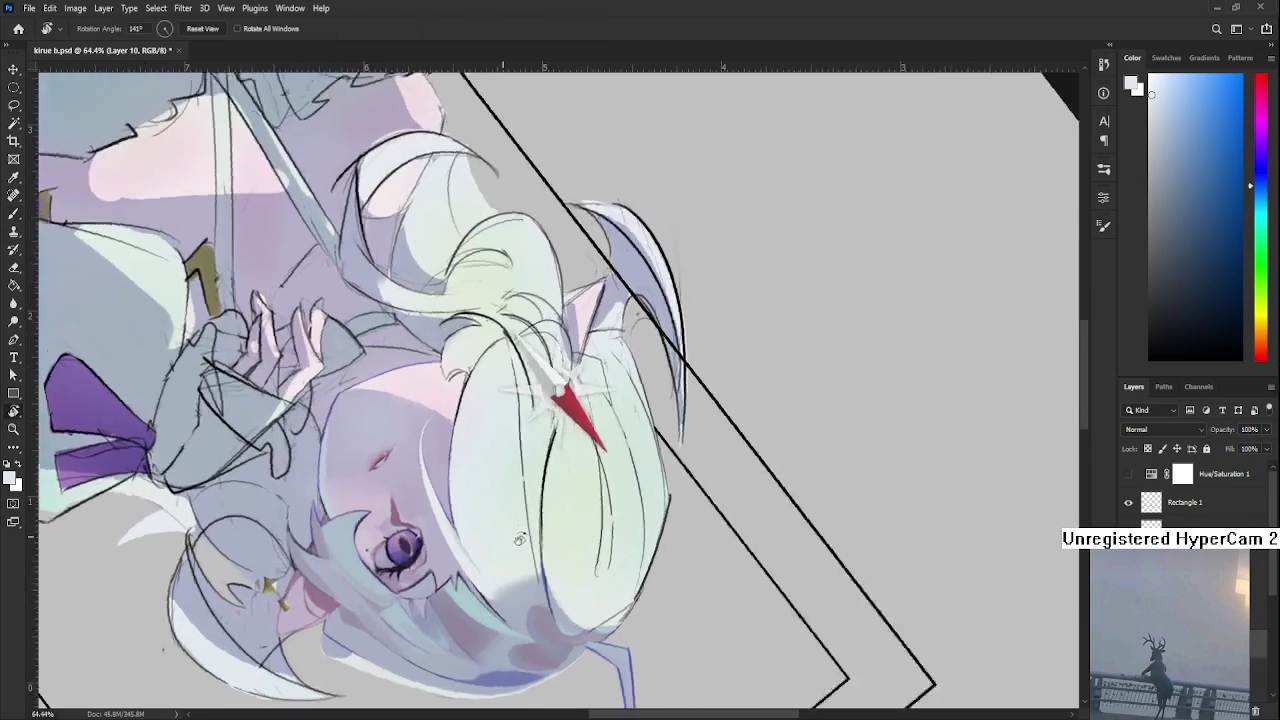
pyautogui.moveTo(556, 473)
pyautogui.mouseDown()
pyautogui.moveTo(475, 433)
pyautogui.moveTo(545, 420)
pyautogui.mouseUp()
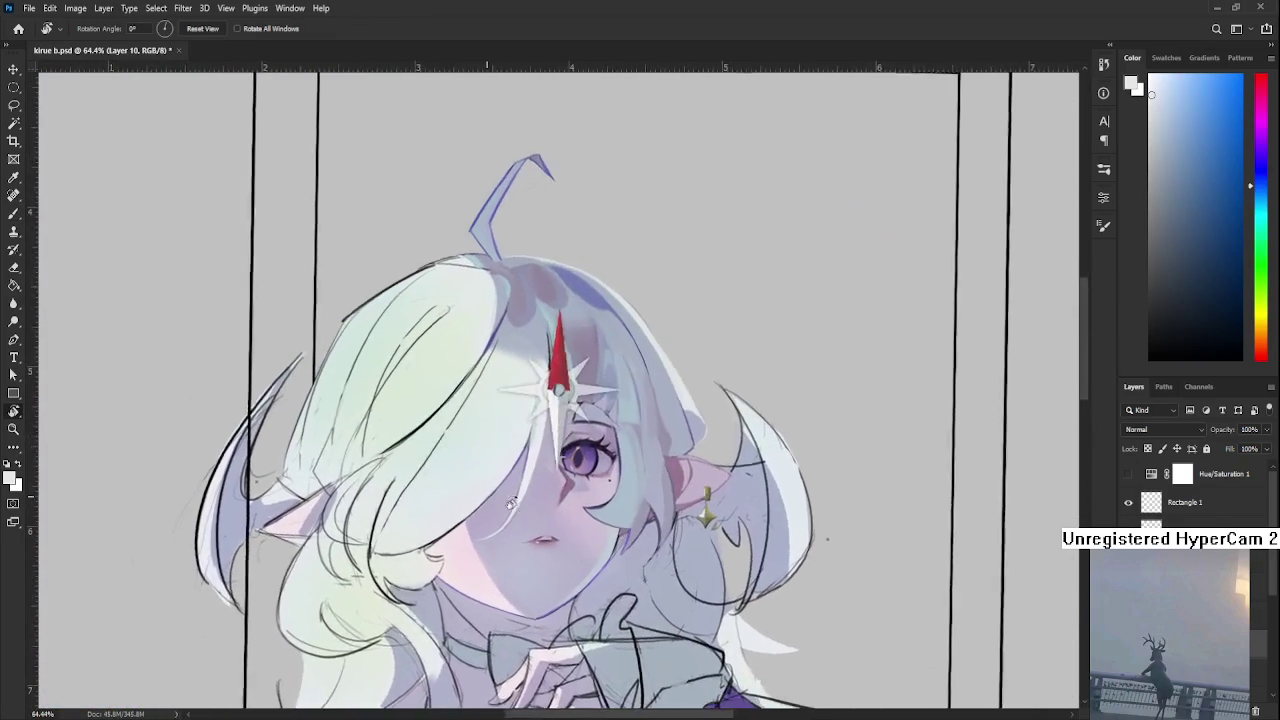
pyautogui.scroll(2, 545, 420)
pyautogui.press('b')
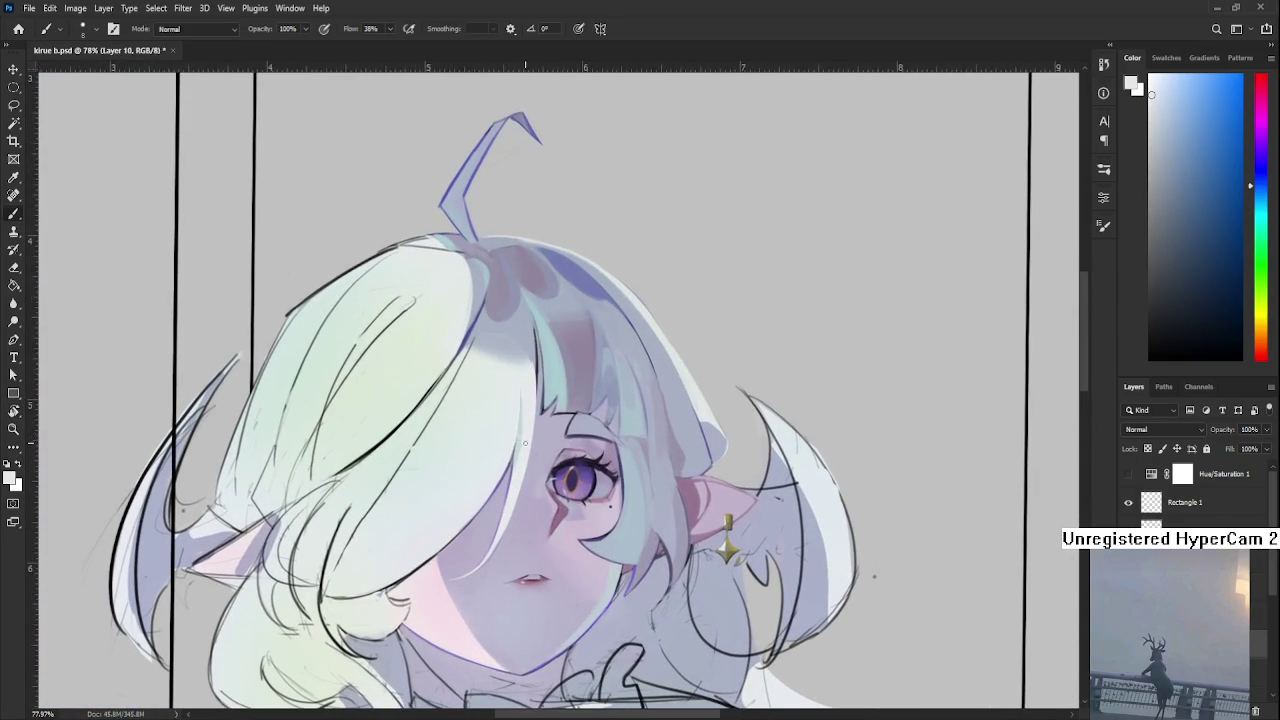
pyautogui.keyDown('alt'); pyautogui.click(520, 427); pyautogui.keyUp('alt')
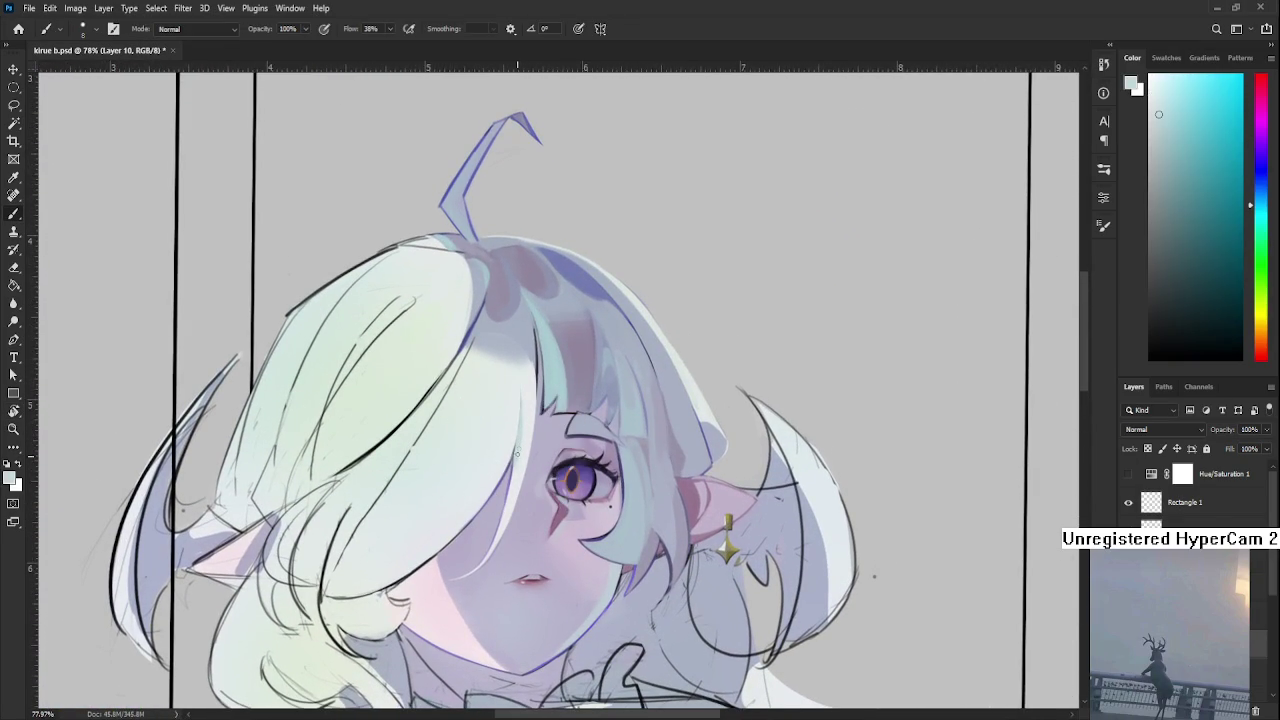
pyautogui.keyDown('alt'); pyautogui.click(524, 438); pyautogui.keyUp('alt')
pyautogui.scroll(-1, 527, 435)
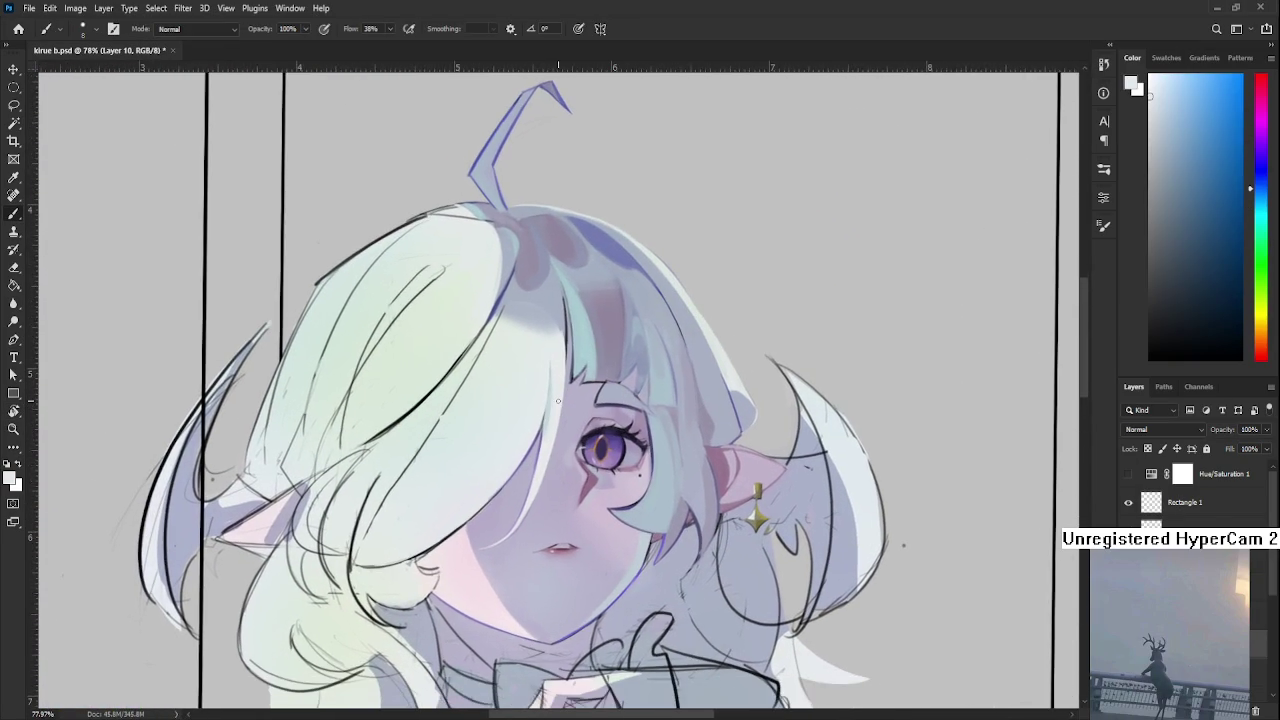
pyautogui.scroll(-1, 510, 450)
pyautogui.scroll(-2, 500, 460)
pyautogui.scroll(-1, 491, 467)
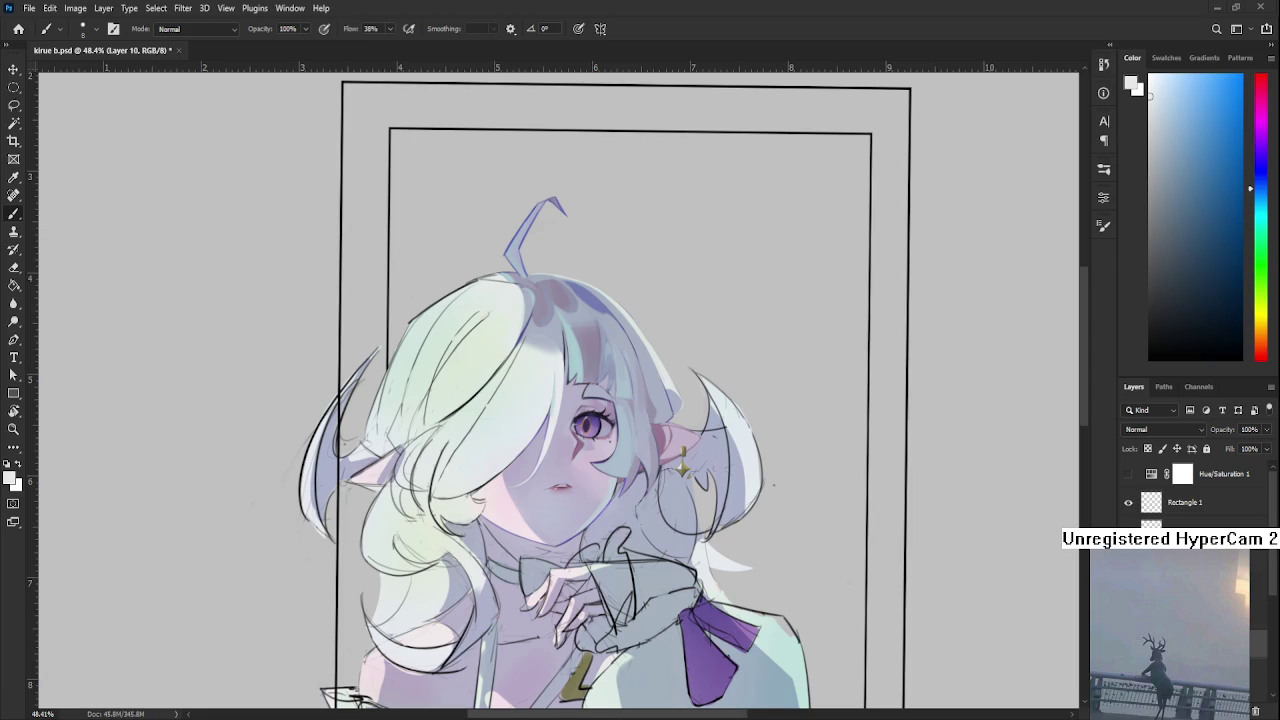
# Enlarge the face, sample light green, grey-blue, cyan and purple hair tones, and paint a light stroke near the ear.
pyautogui.scroll(2, 510, 420)
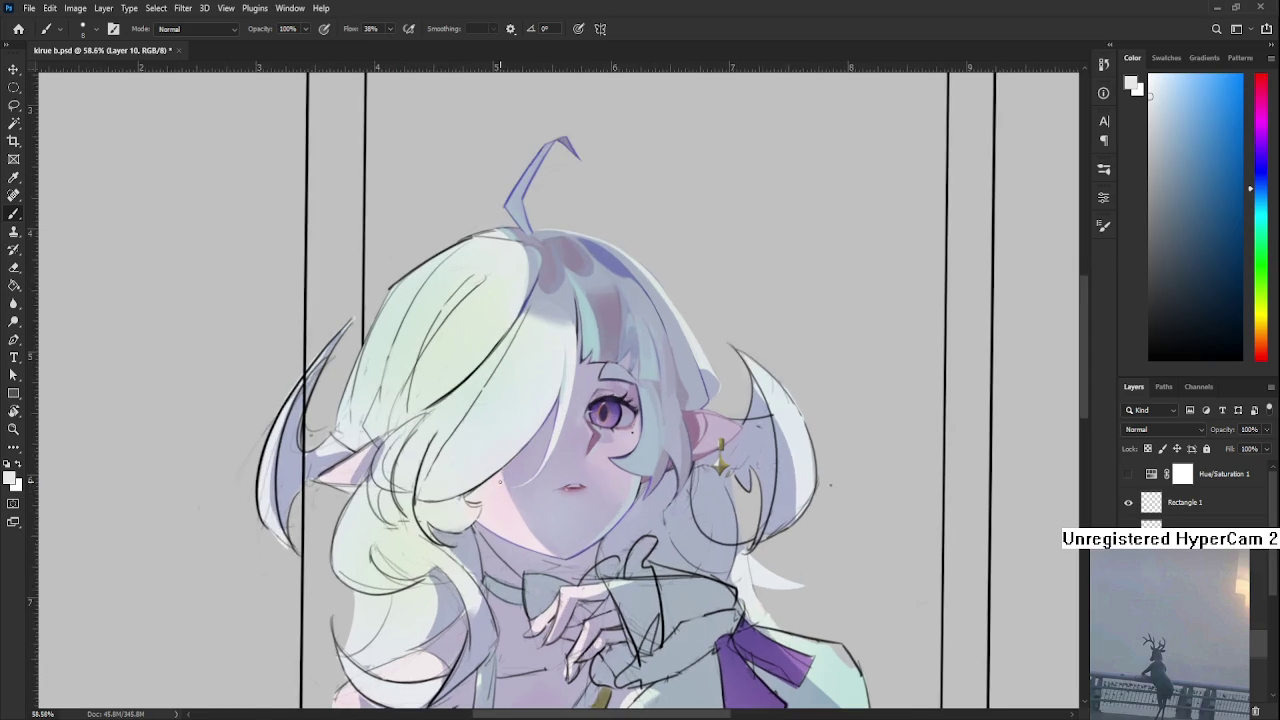
pyautogui.moveTo(494, 411); pyautogui.dragTo(437, 475)
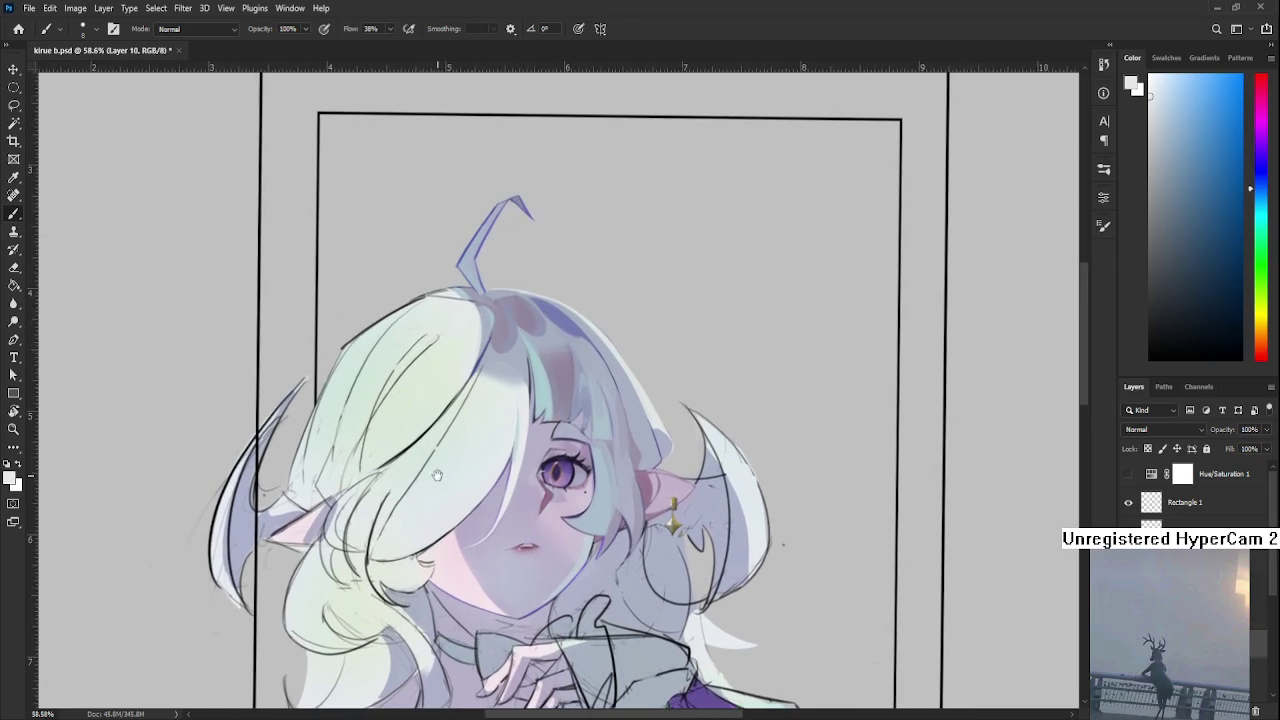
pyautogui.keyDown('alt'); pyautogui.click(485, 443); pyautogui.keyUp('alt')
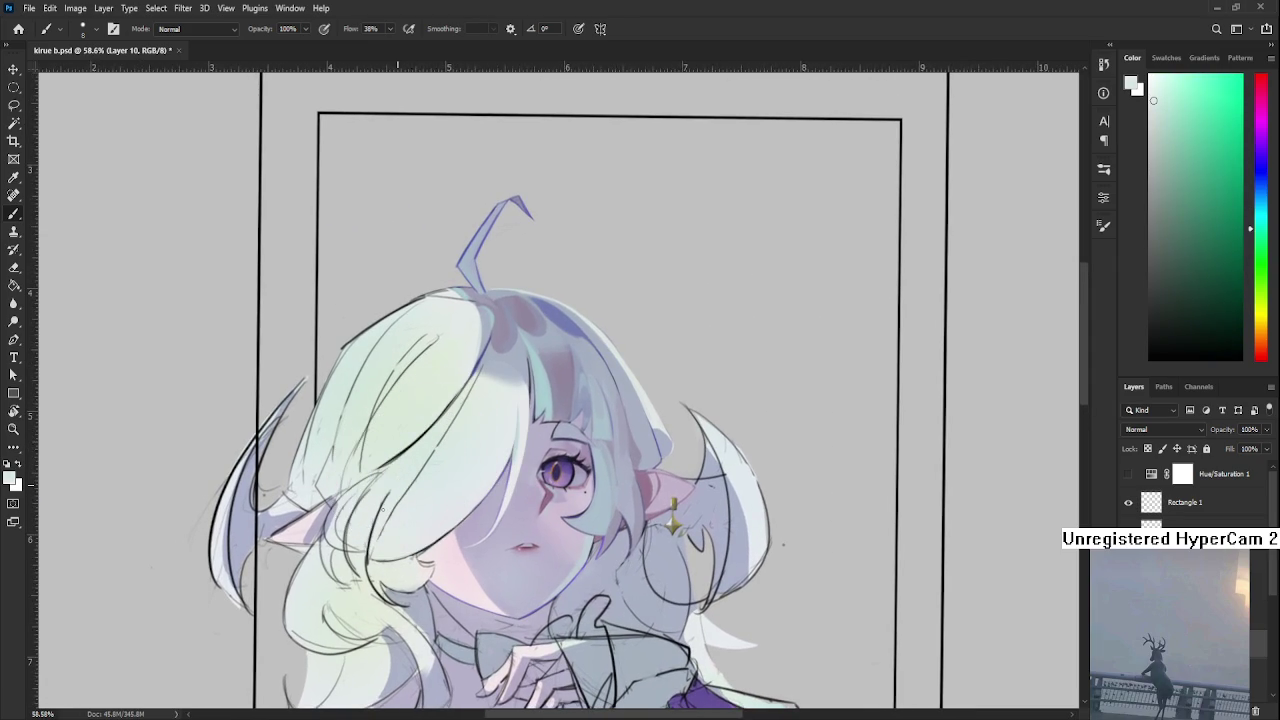
pyautogui.keyDown('alt'); pyautogui.moveTo(490, 385); pyautogui.dragTo(507, 368); pyautogui.keyUp('alt')
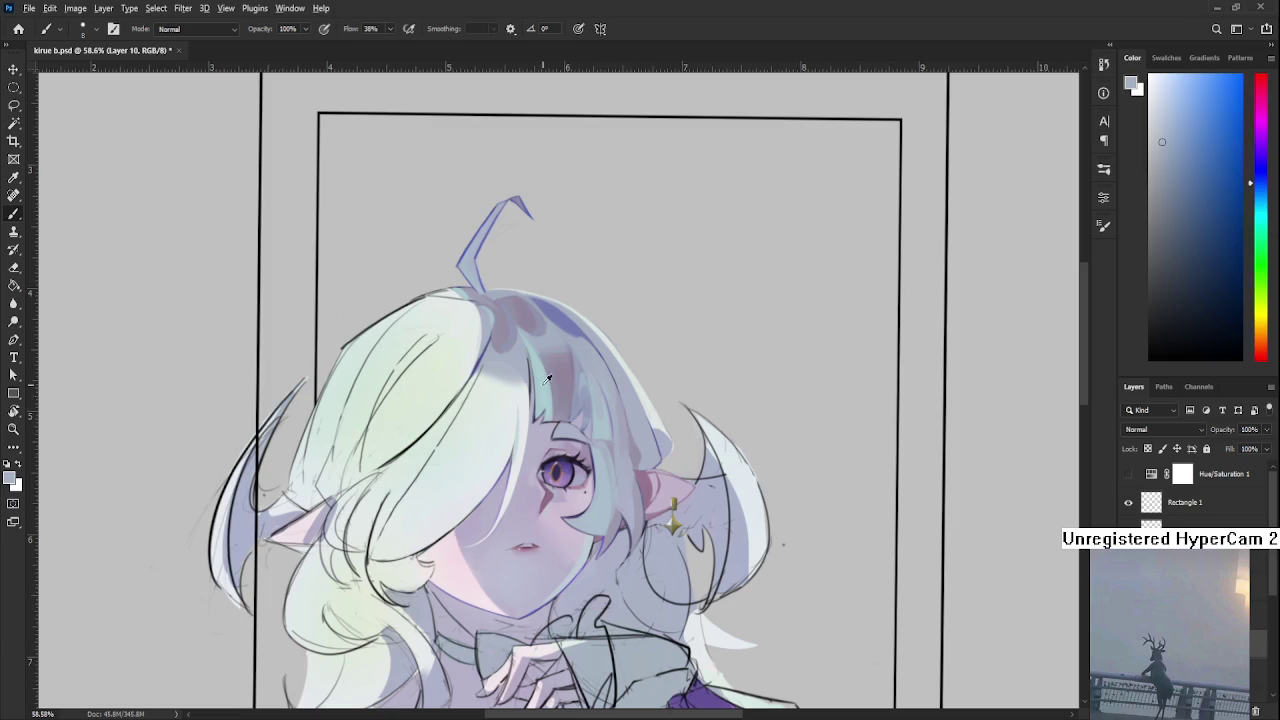
pyautogui.keyDown('alt'); pyautogui.moveTo(506, 355); pyautogui.dragTo(536, 369); pyautogui.keyUp('alt')
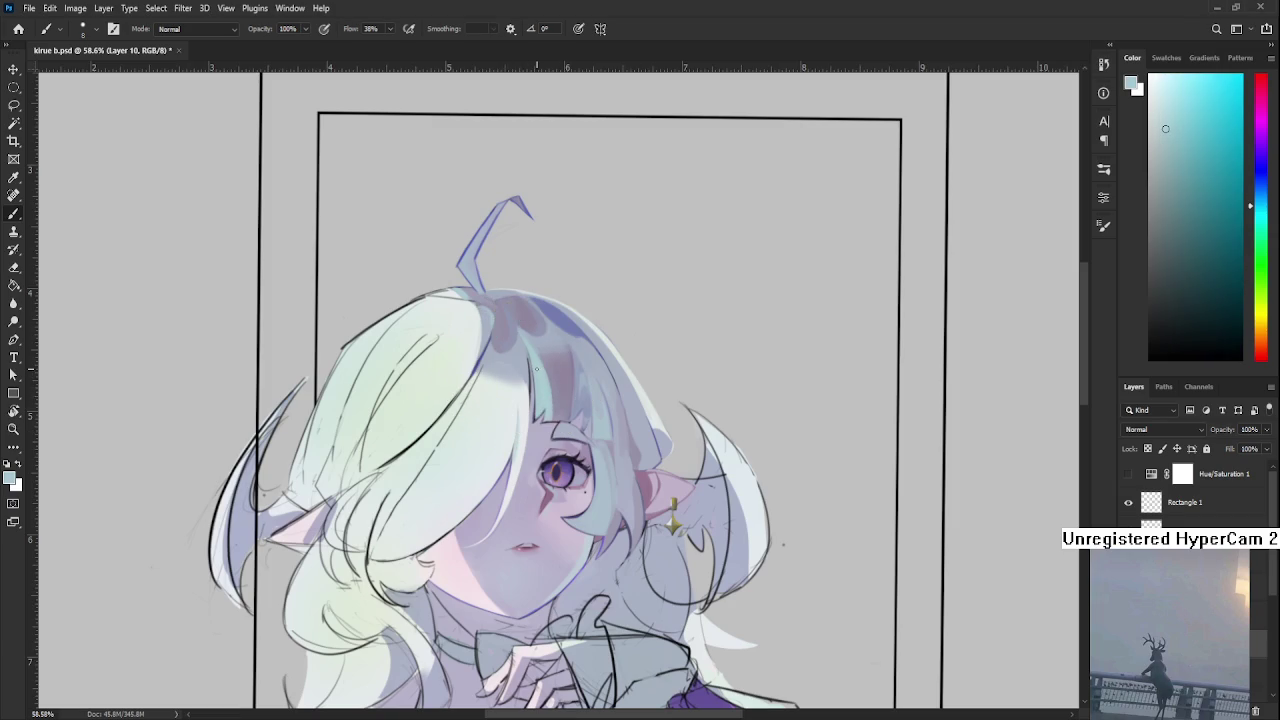
pyautogui.press(']')
pyautogui.press(']')
pyautogui.press(']')
pyautogui.moveTo(600, 365)
pyautogui.keyDown('alt'); pyautogui.mouseDown()
pyautogui.moveTo(600, 400)
pyautogui.moveTo(514, 314)
pyautogui.mouseUp(); pyautogui.keyUp('alt')
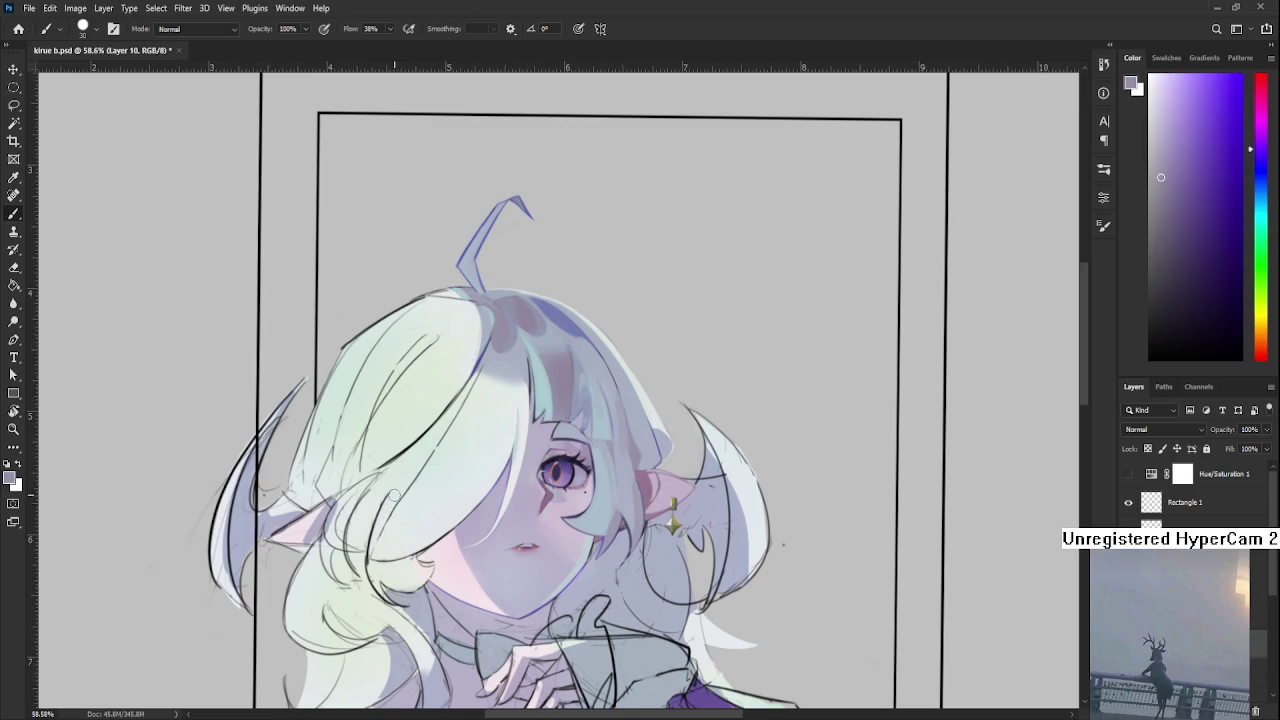
pyautogui.moveTo(390, 508); pyautogui.dragTo(370, 552)
# Repeatedly sample pale cyan-white tones from the hair around the ear.
pyautogui.keyDown('alt'); pyautogui.click(395, 492); pyautogui.keyUp('alt')
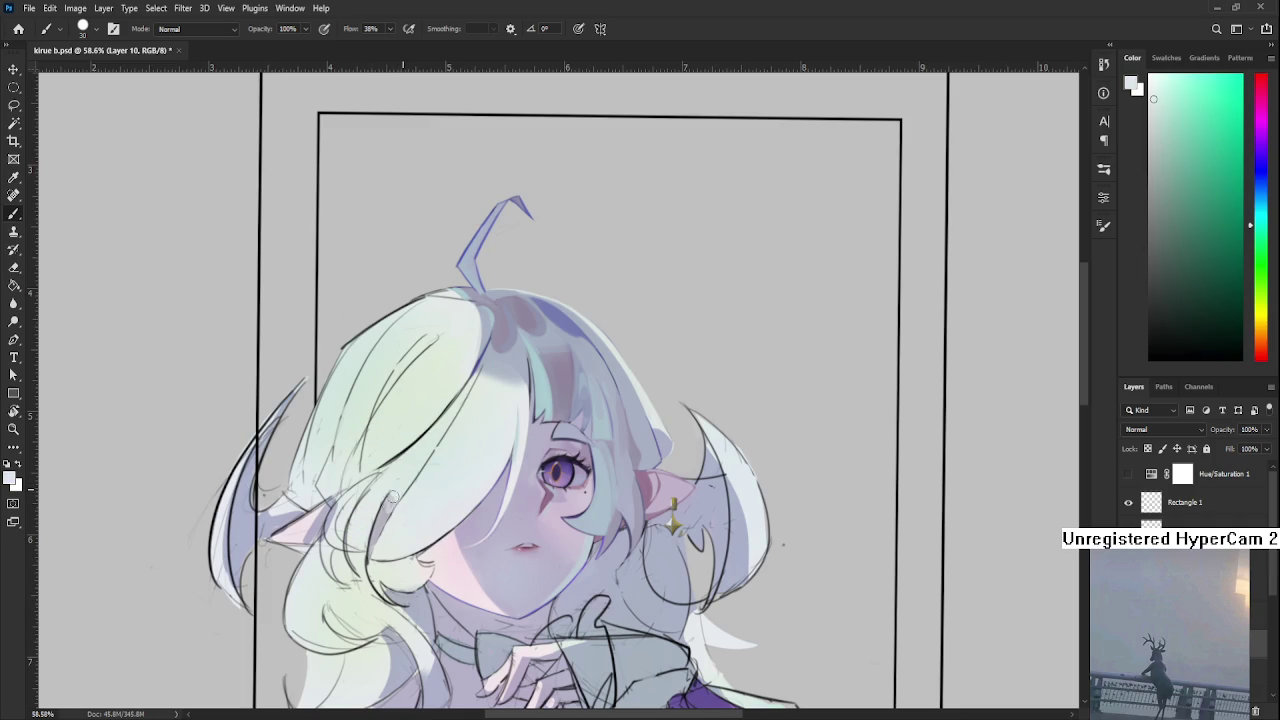
pyautogui.keyDown('alt'); pyautogui.click(382, 522); pyautogui.keyUp('alt')
pyautogui.keyDown('alt'); pyautogui.click(397, 493); pyautogui.keyUp('alt')
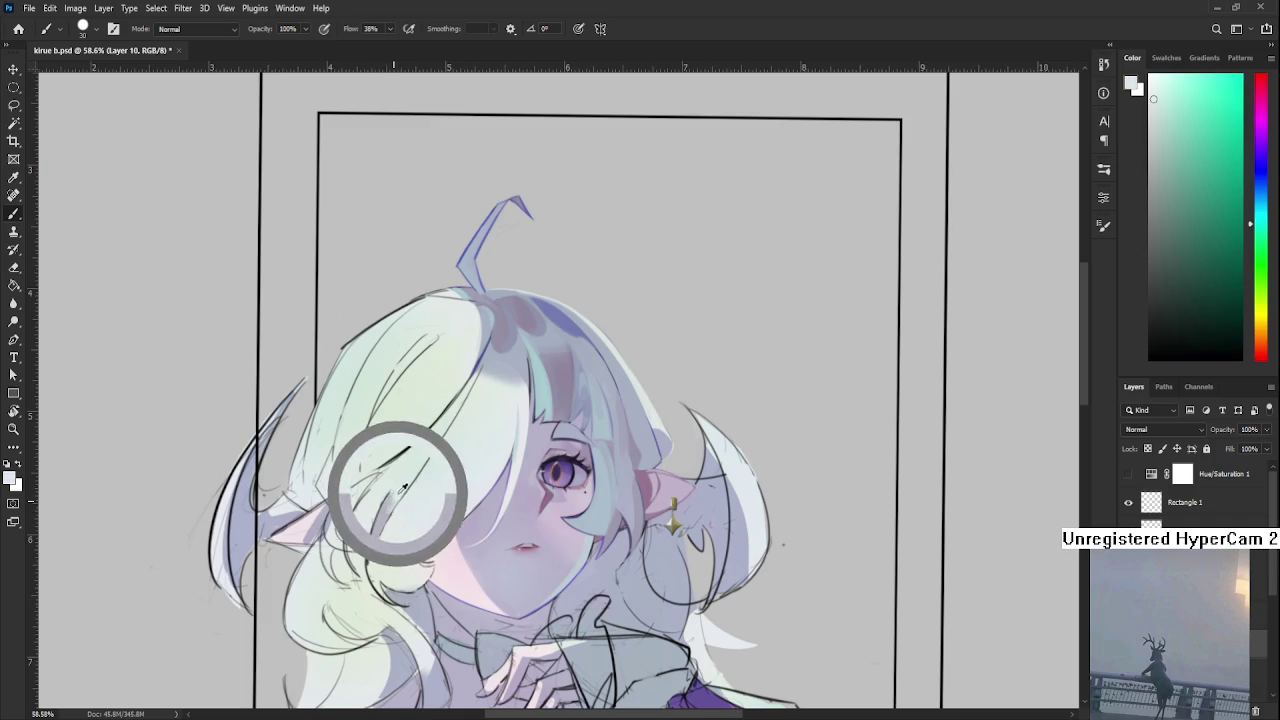
pyautogui.keyDown('alt'); pyautogui.click(374, 519); pyautogui.keyUp('alt')
pyautogui.keyDown('alt'); pyautogui.click(403, 483); pyautogui.keyUp('alt')
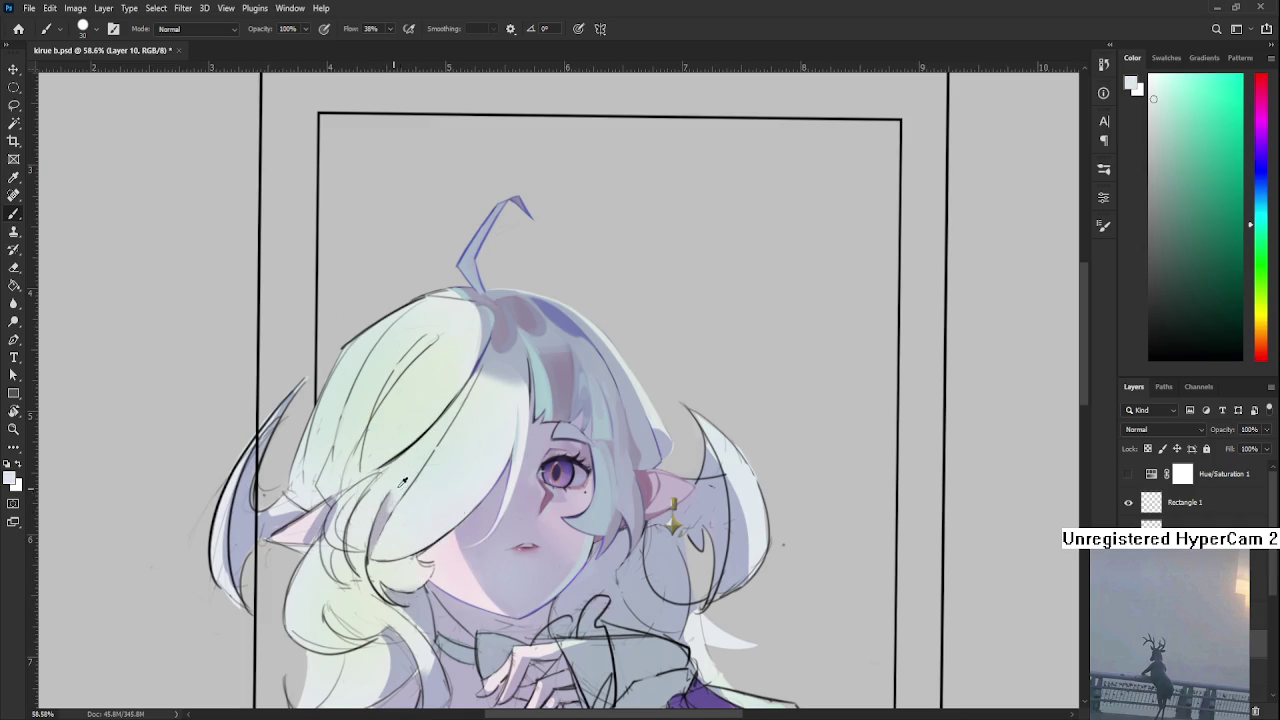
pyautogui.keyDown('alt'); pyautogui.click(386, 520); pyautogui.keyUp('alt')
pyautogui.keyDown('alt'); pyautogui.click(373, 547); pyautogui.keyUp('alt')
# View the whole portrait, zoom back onto the face, and sample pale cyan-white and lavender-grey hair tones.
pyautogui.hotkey('ctrl', '0')
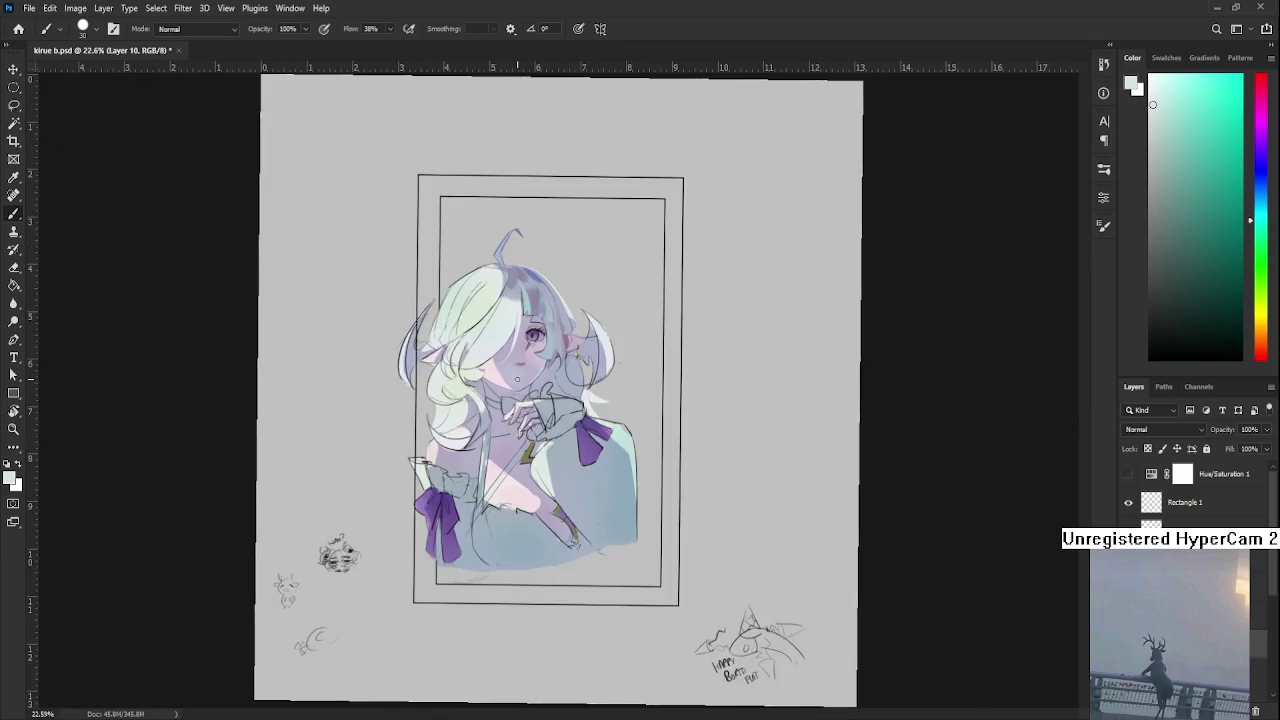
pyautogui.scroll(5, 517, 378)
pyautogui.keyDown('alt'); pyautogui.click(557, 400); pyautogui.keyUp('alt')
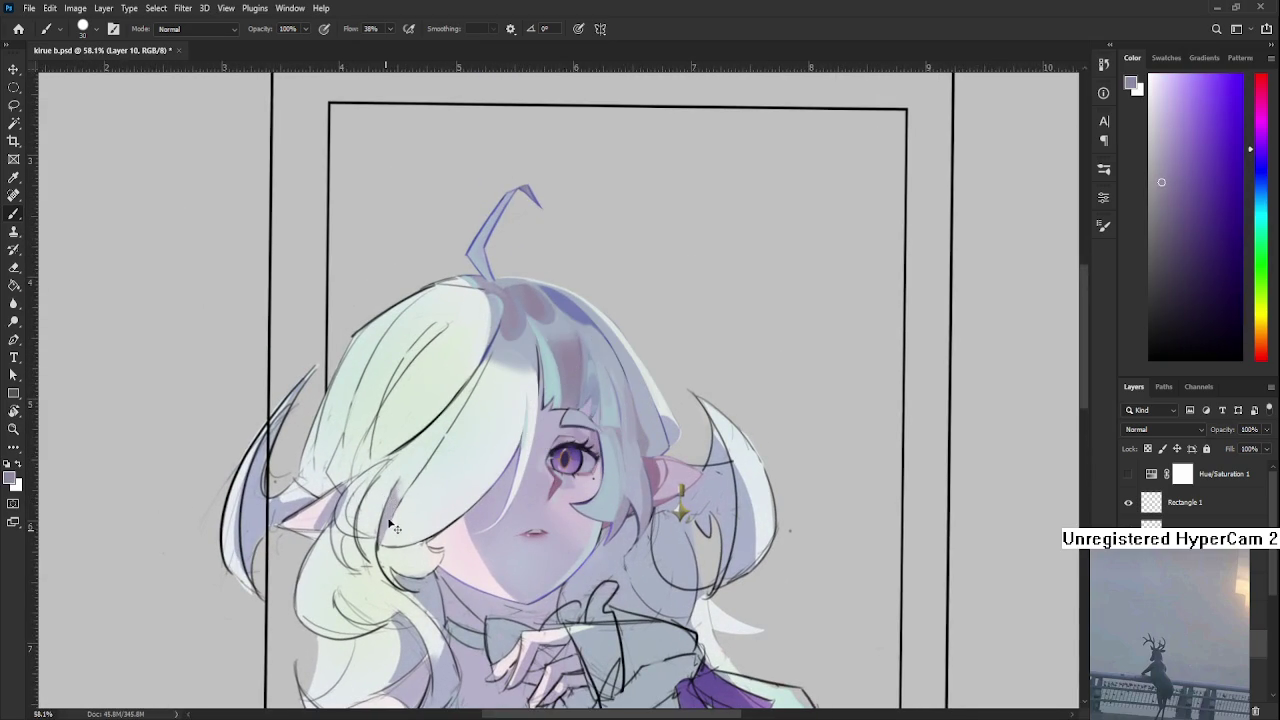
pyautogui.keyDown('alt'); pyautogui.click(404, 482); pyautogui.keyUp('alt')
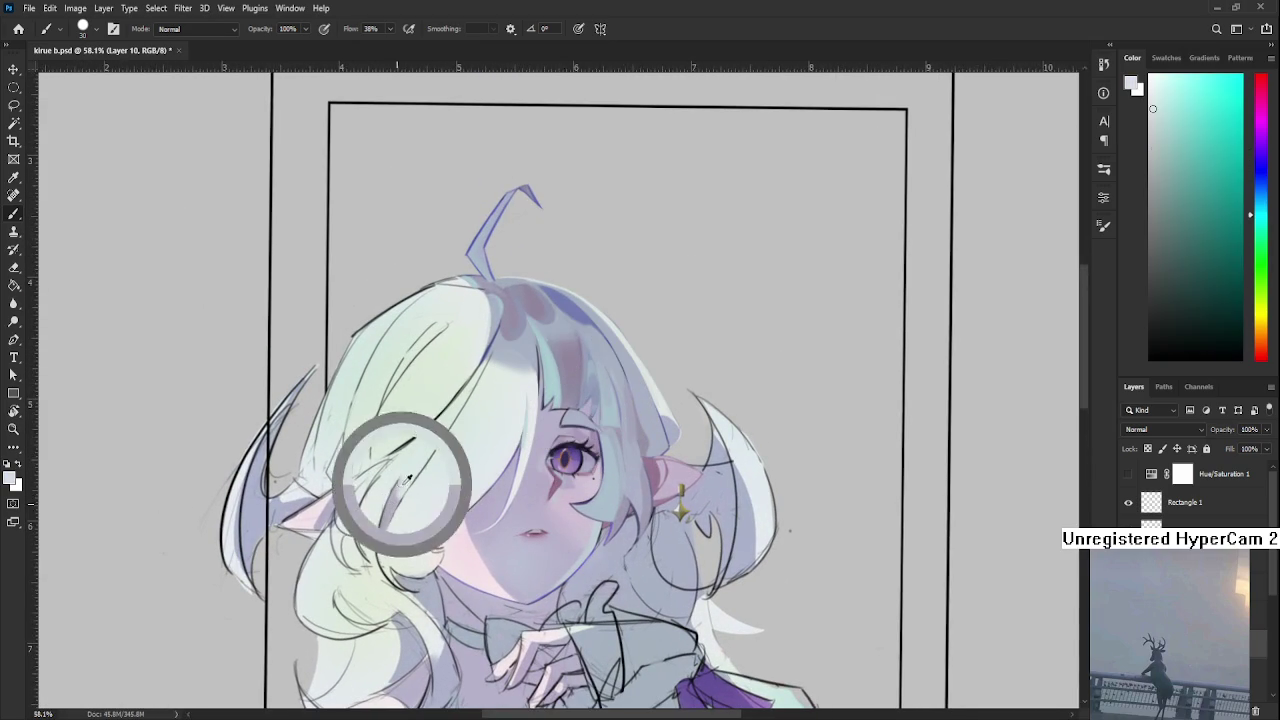
pyautogui.keyDown('alt'); pyautogui.click(515, 321); pyautogui.keyUp('alt')
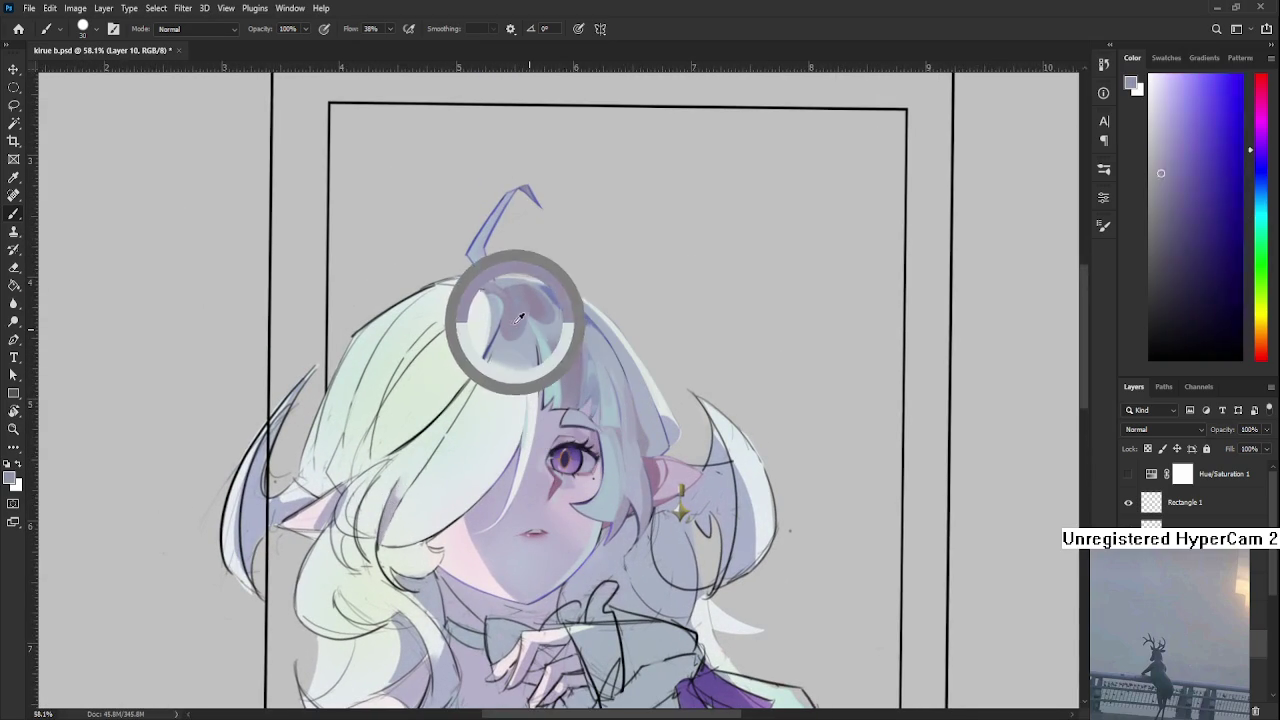
pyautogui.keyDown('alt'); pyautogui.click(403, 488); pyautogui.keyUp('alt')
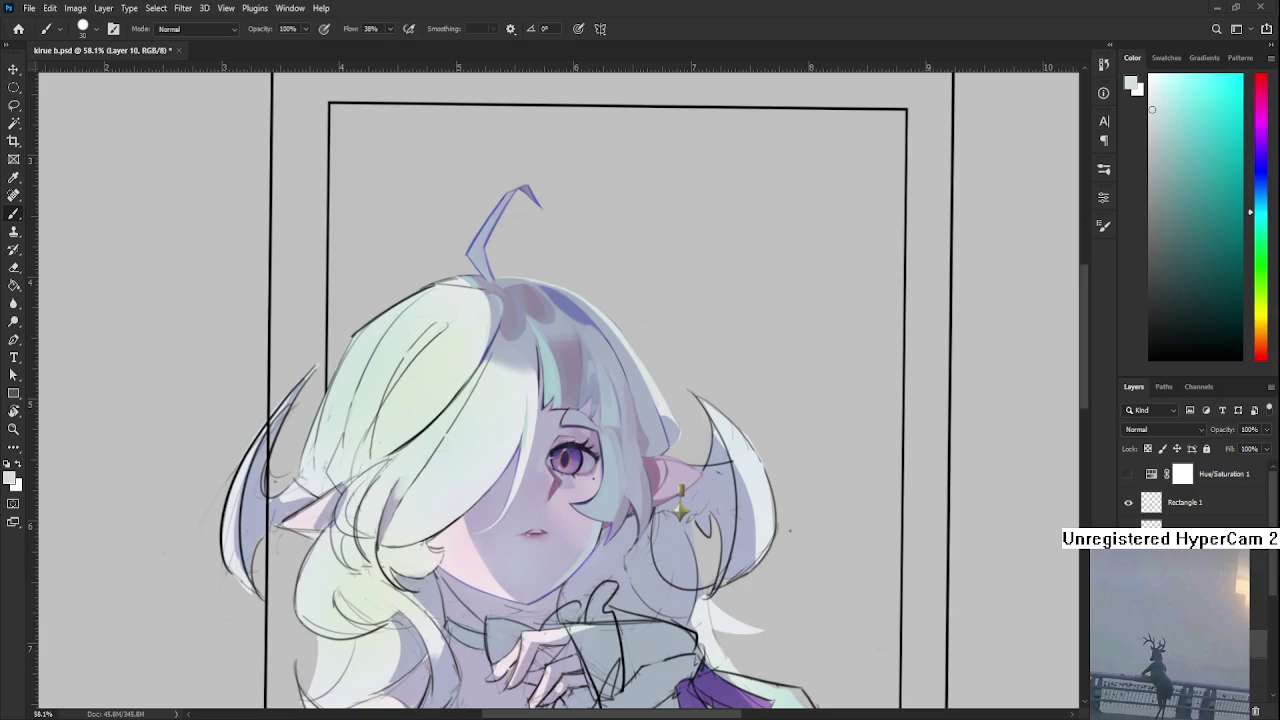
# Sample lavender-blue, lighter green, muted blue and green-white tones from the face strands, ending on muted lavender-blue.
pyautogui.scroll(2, 462, 440)
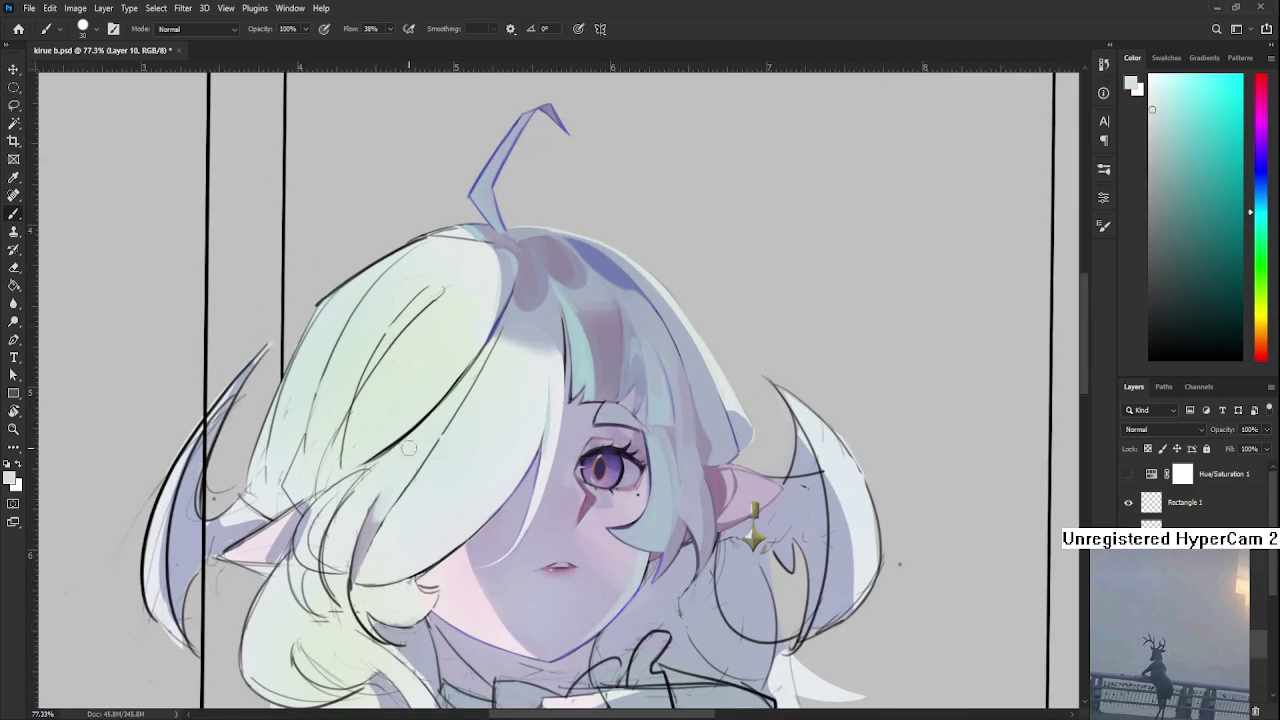
pyautogui.keyDown('alt'); pyautogui.click(375, 511); pyautogui.keyUp('alt')
pyautogui.keyDown('alt'); pyautogui.click(371, 522); pyautogui.keyUp('alt')
pyautogui.moveTo(426, 434); pyautogui.dragTo(406, 480)
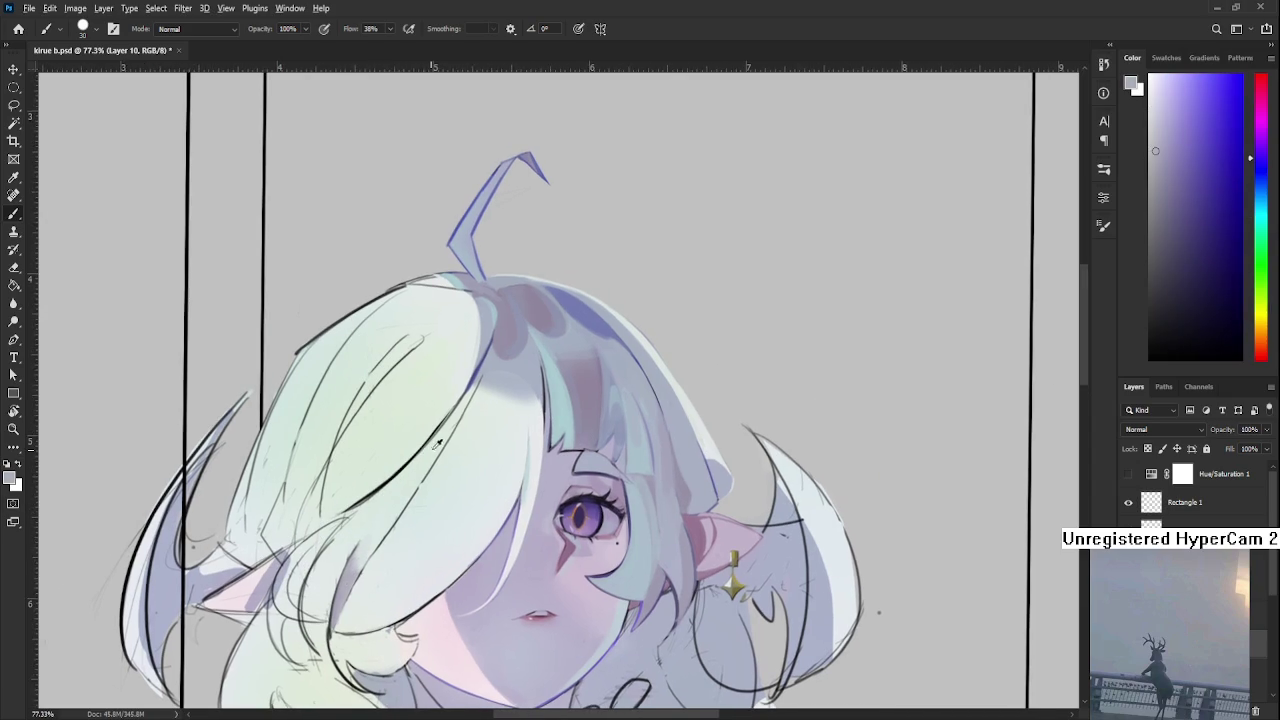
pyautogui.keyDown('alt'); pyautogui.click(430, 458); pyautogui.keyUp('alt')
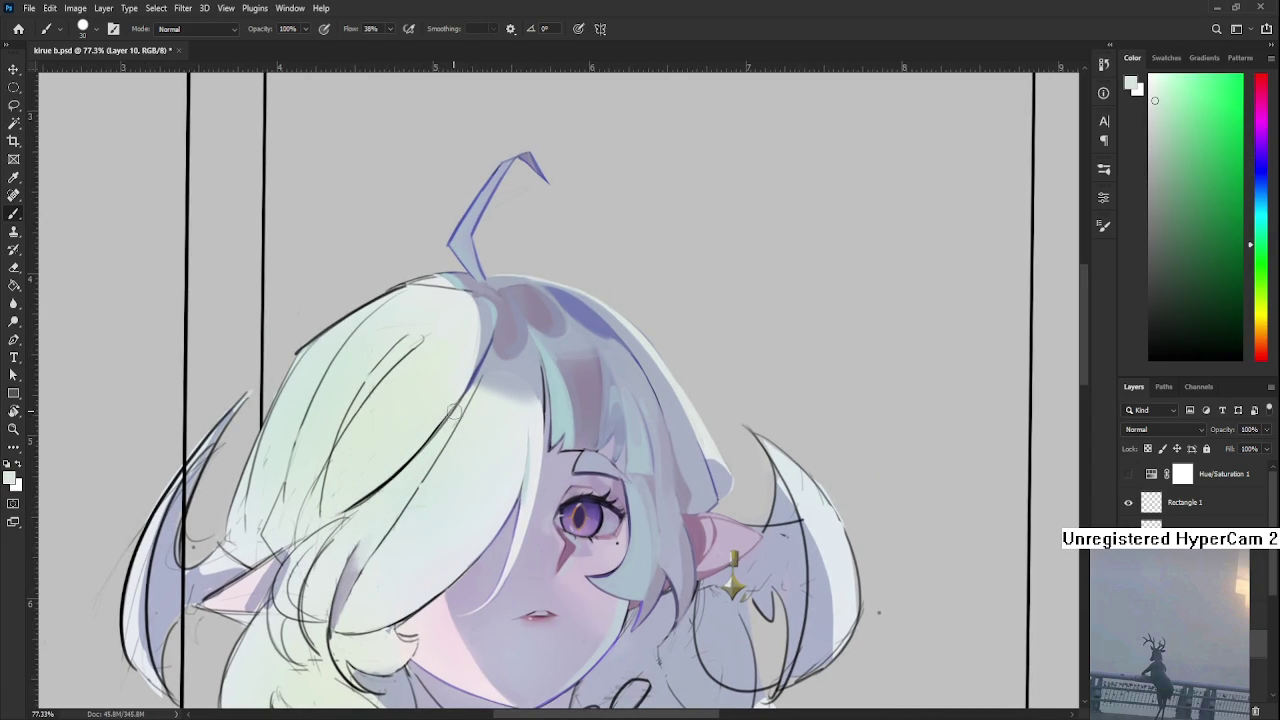
pyautogui.keyDown('alt'); pyautogui.click(466, 366); pyautogui.keyUp('alt')
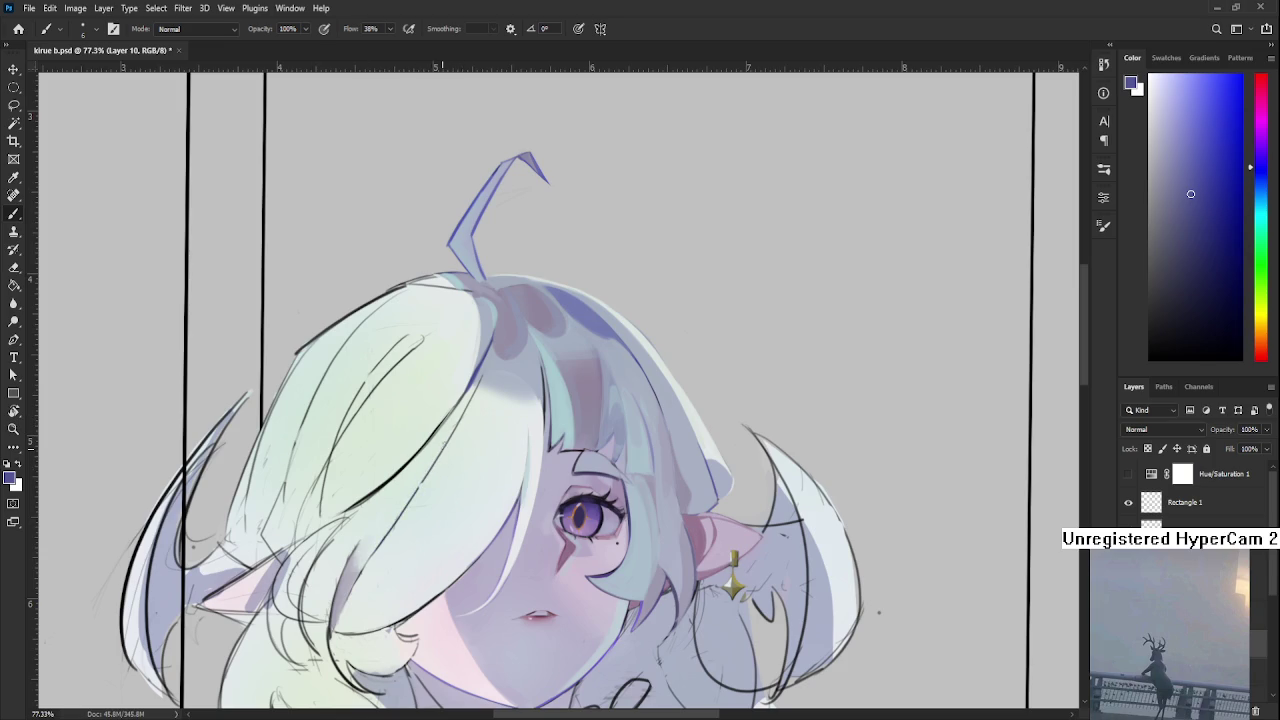
pyautogui.keyDown('alt'); pyautogui.click(409, 512); pyautogui.keyUp('alt')
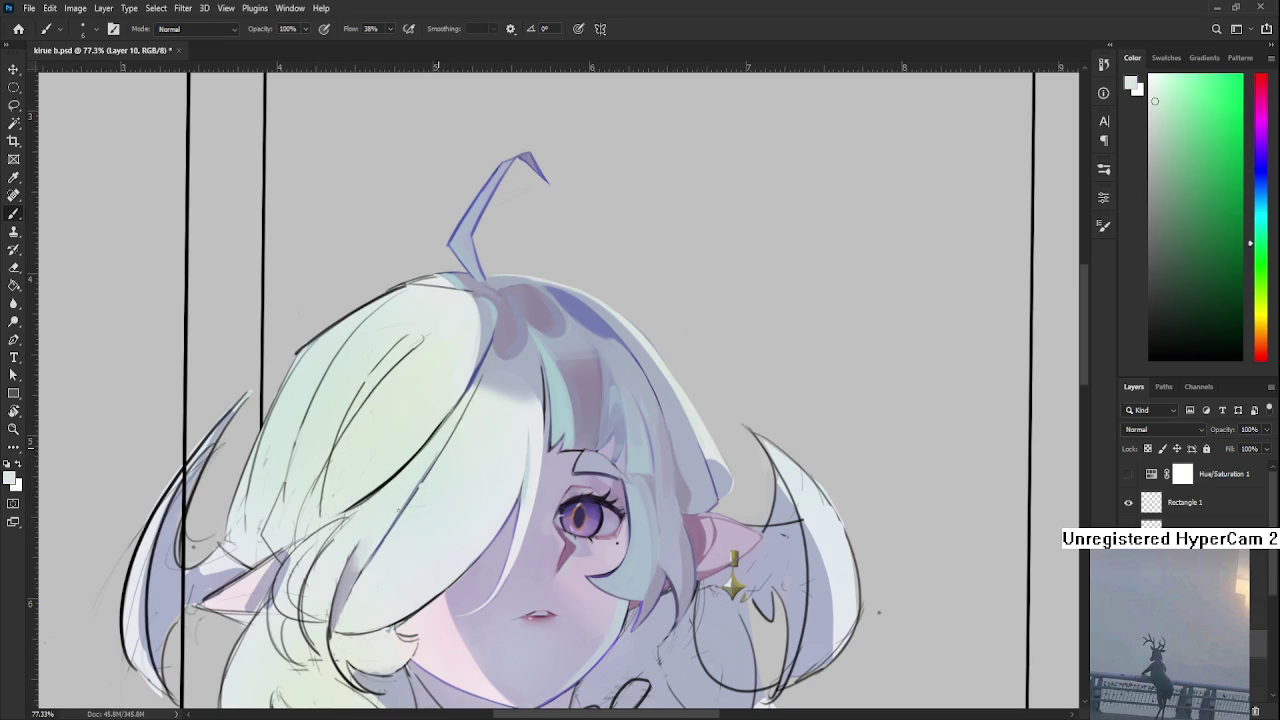
pyautogui.keyDown('alt'); pyautogui.click(470, 384); pyautogui.keyUp('alt')
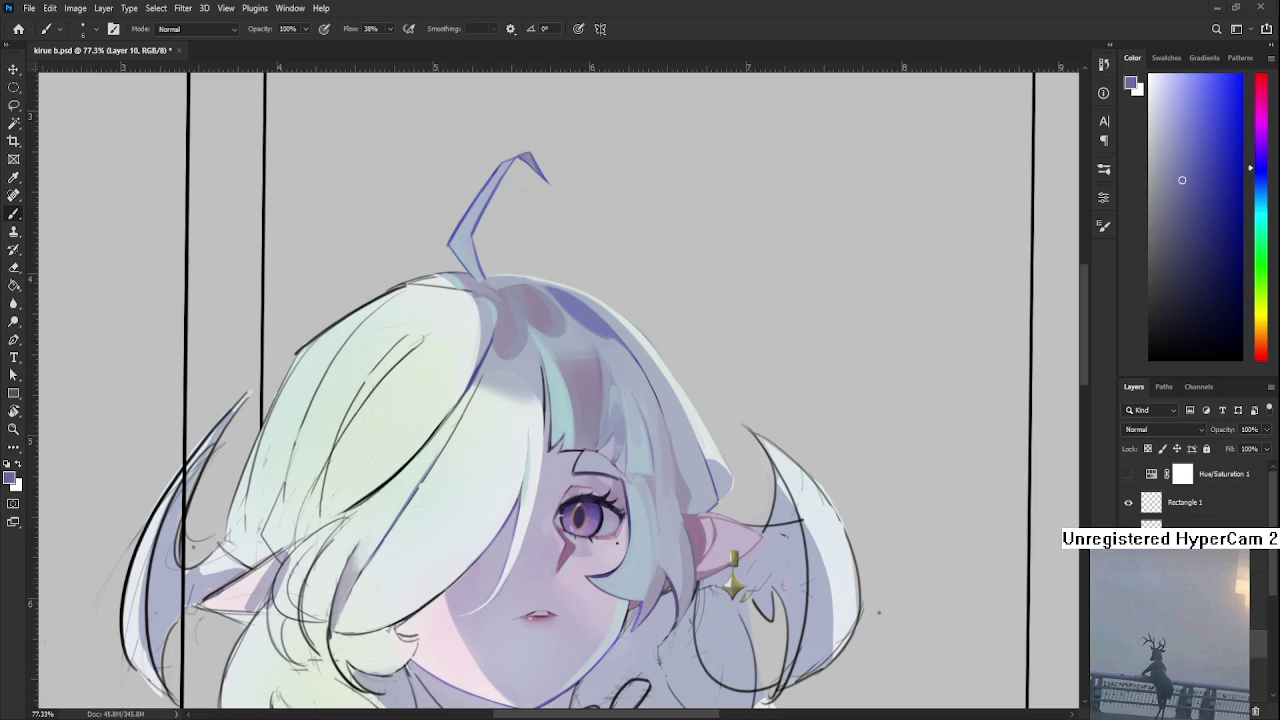
# Alternate pale green-white and blue-purple samples from the hair over the face, ending on pale greenish white.
pyautogui.scroll(2, 452, 485)
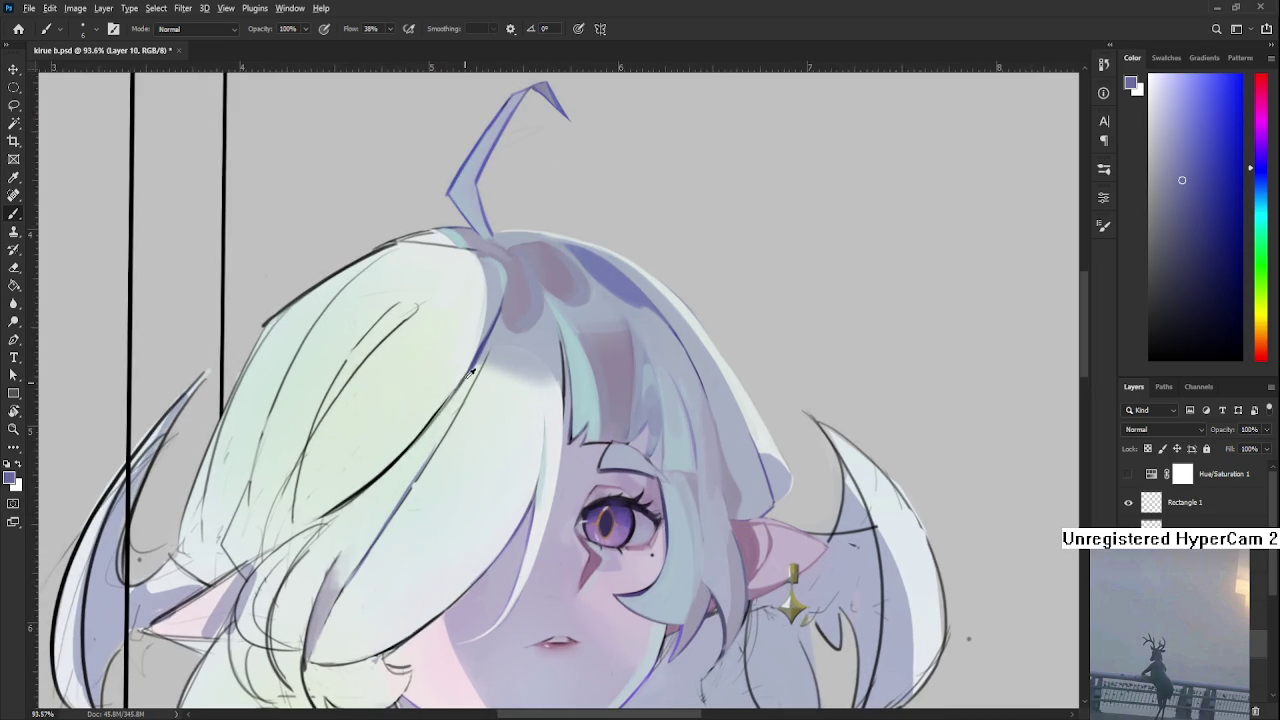
pyautogui.moveTo(361, 530); pyautogui.dragTo(402, 434)
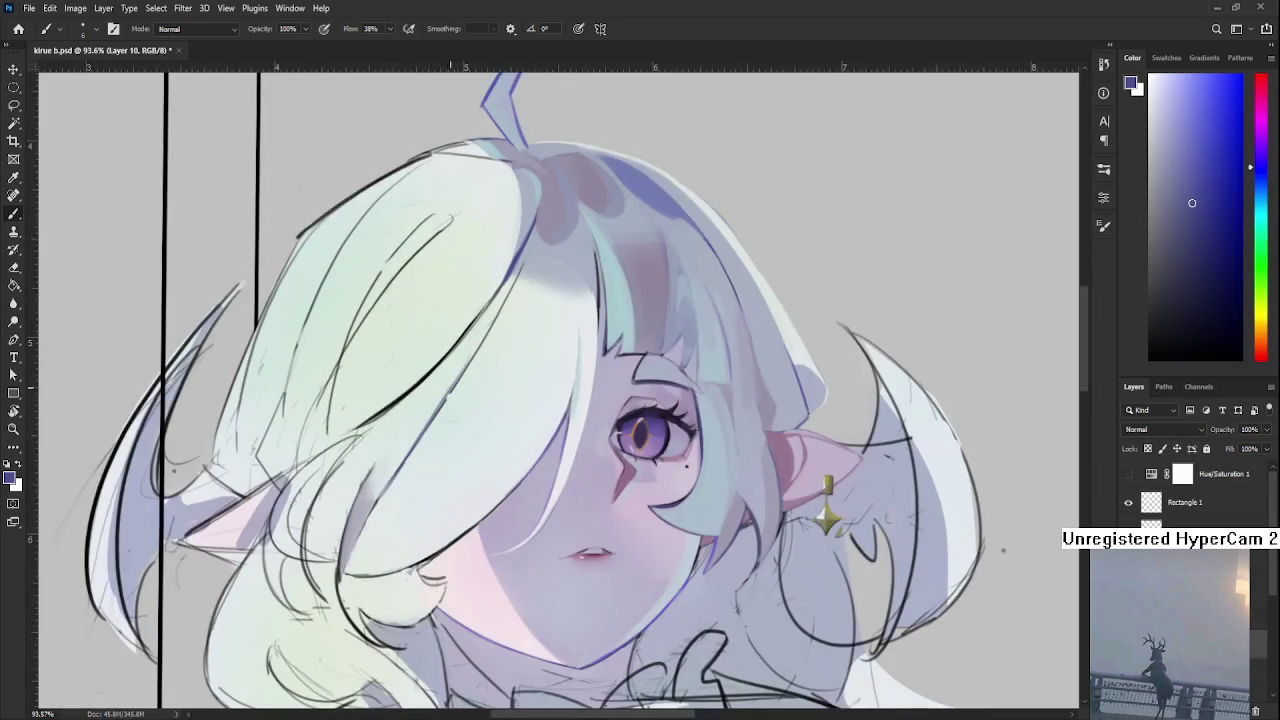
pyautogui.keyDown('alt'); pyautogui.click(455, 375); pyautogui.keyUp('alt')
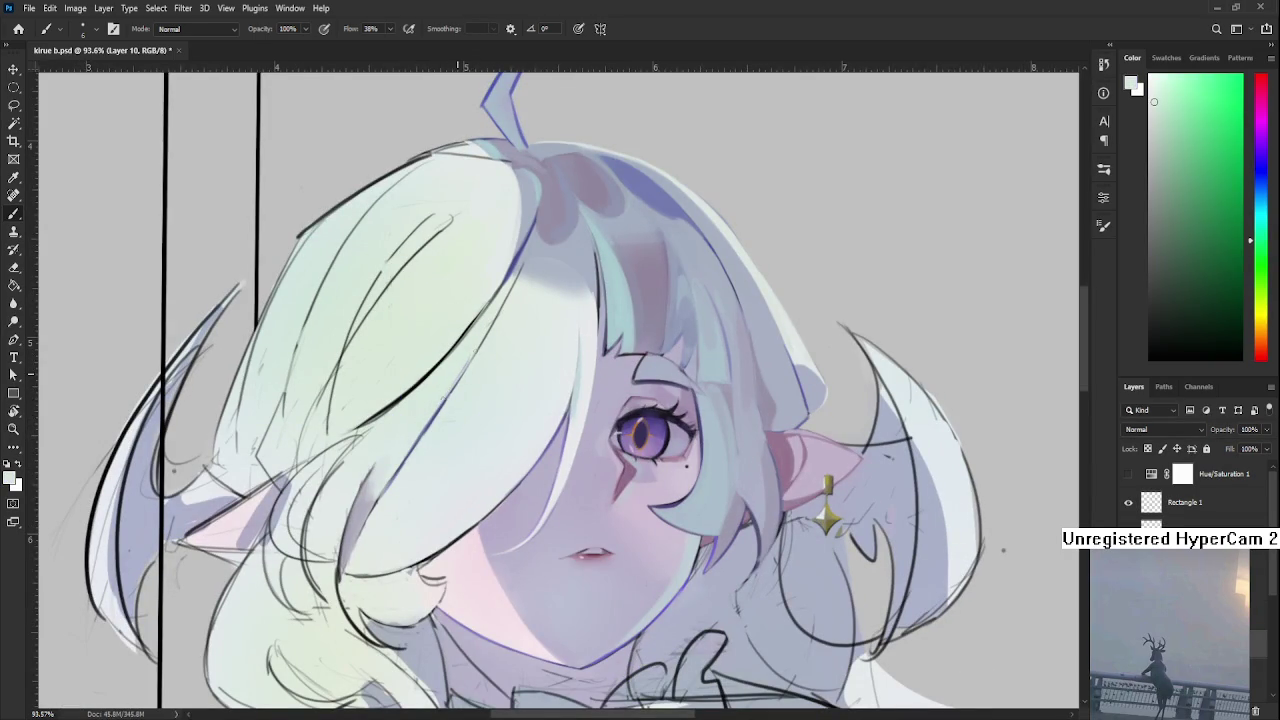
pyautogui.moveTo(467, 366); pyautogui.dragTo(447, 403)
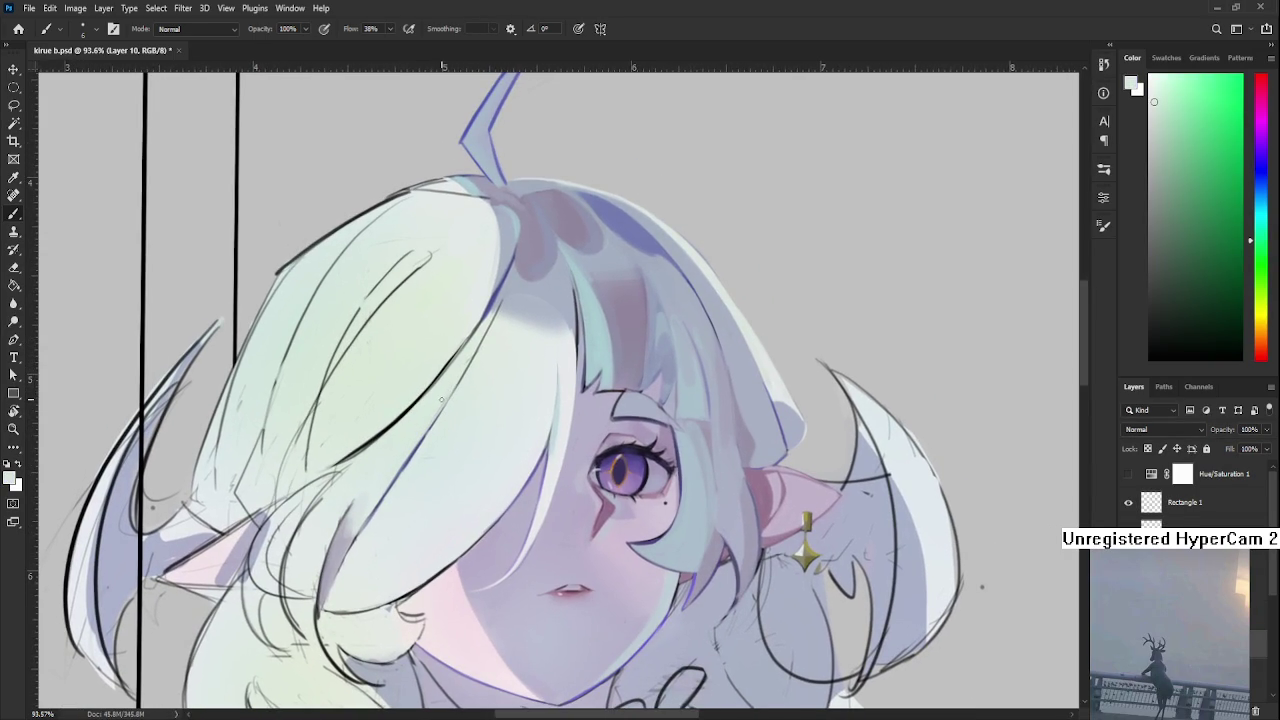
pyautogui.keyDown('alt'); pyautogui.click(457, 386); pyautogui.keyUp('alt')
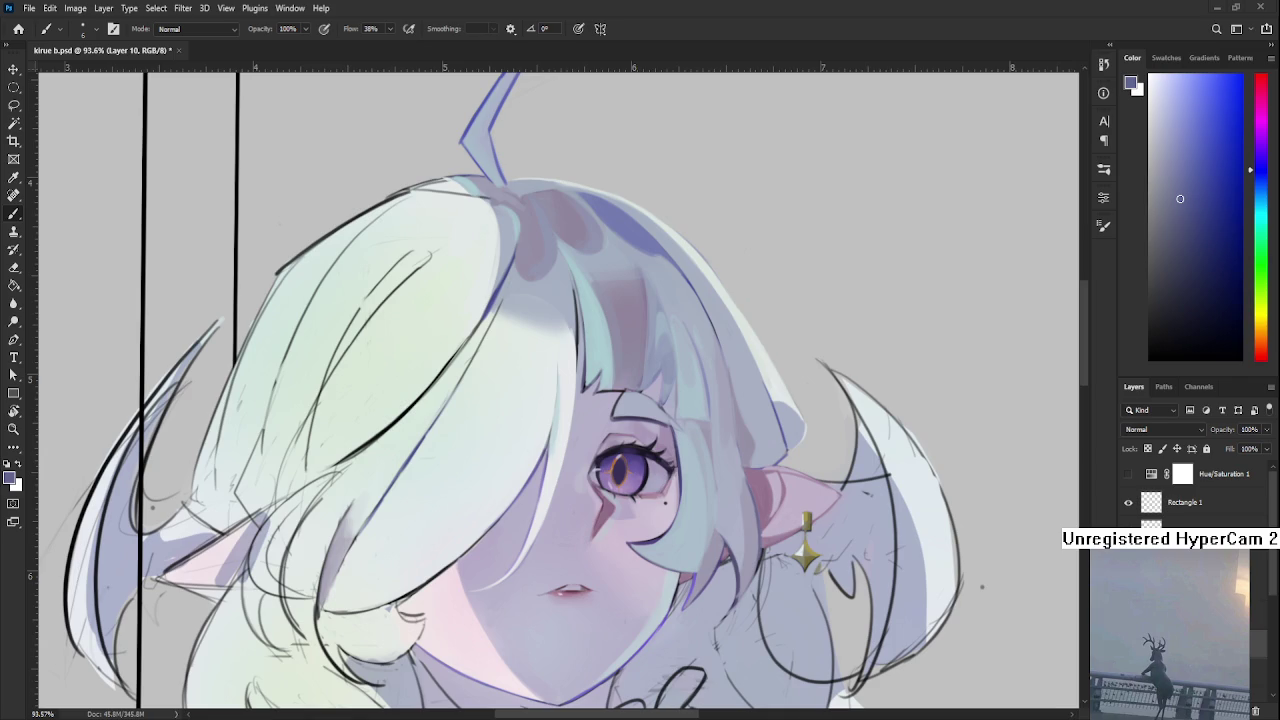
pyautogui.keyDown('alt'); pyautogui.click(438, 402); pyautogui.keyUp('alt')
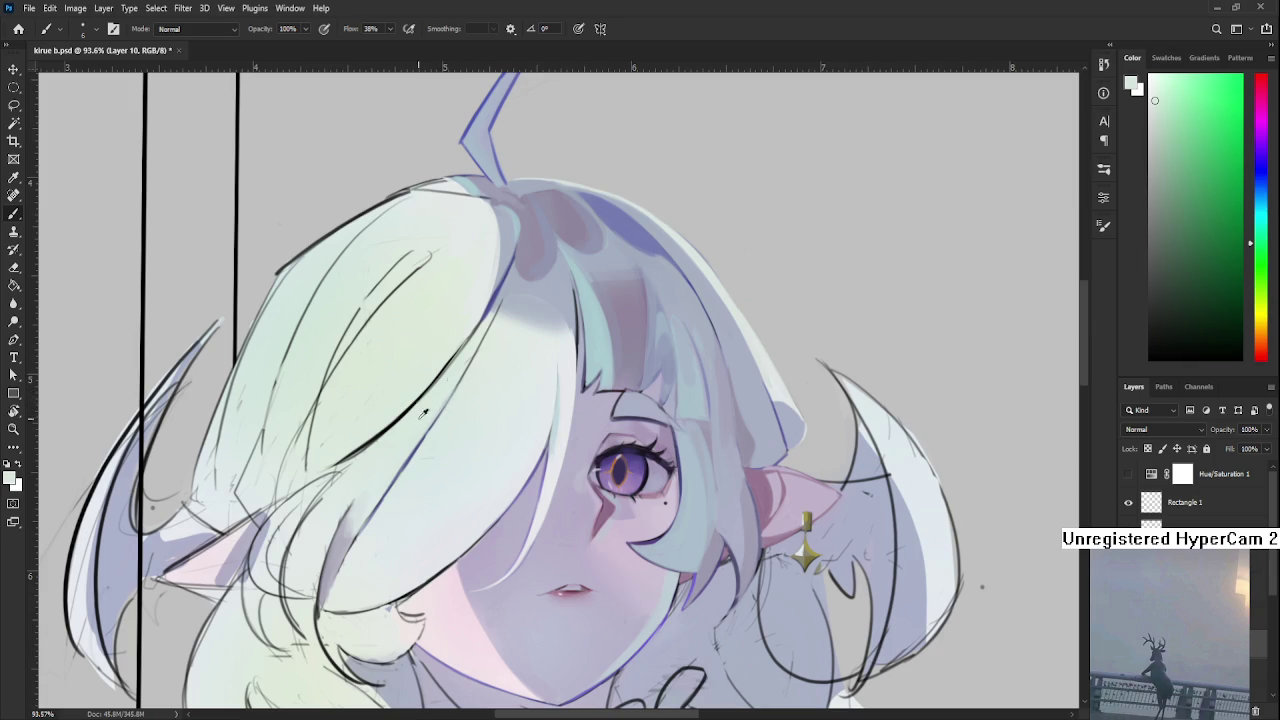
pyautogui.keyDown('alt'); pyautogui.click(482, 330); pyautogui.keyUp('alt')
pyautogui.moveTo(453, 370); pyautogui.dragTo(471, 342)
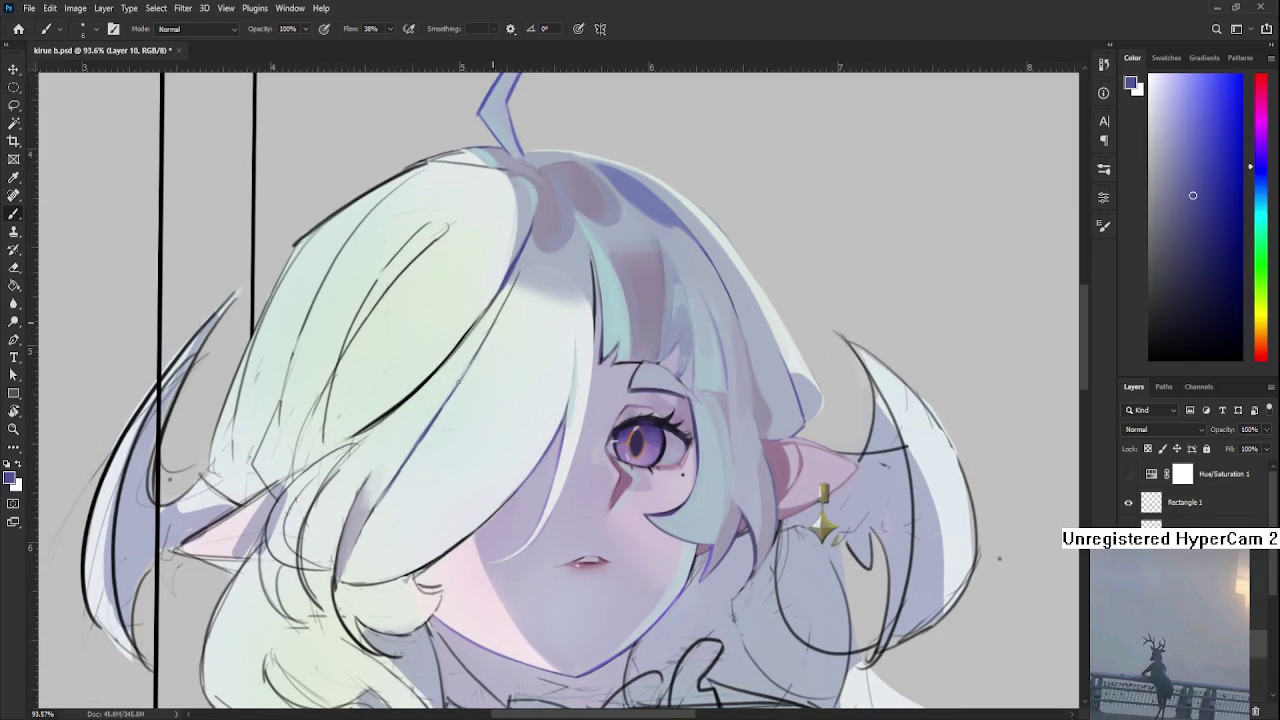
pyautogui.keyDown('alt'); pyautogui.click(491, 320); pyautogui.keyUp('alt')
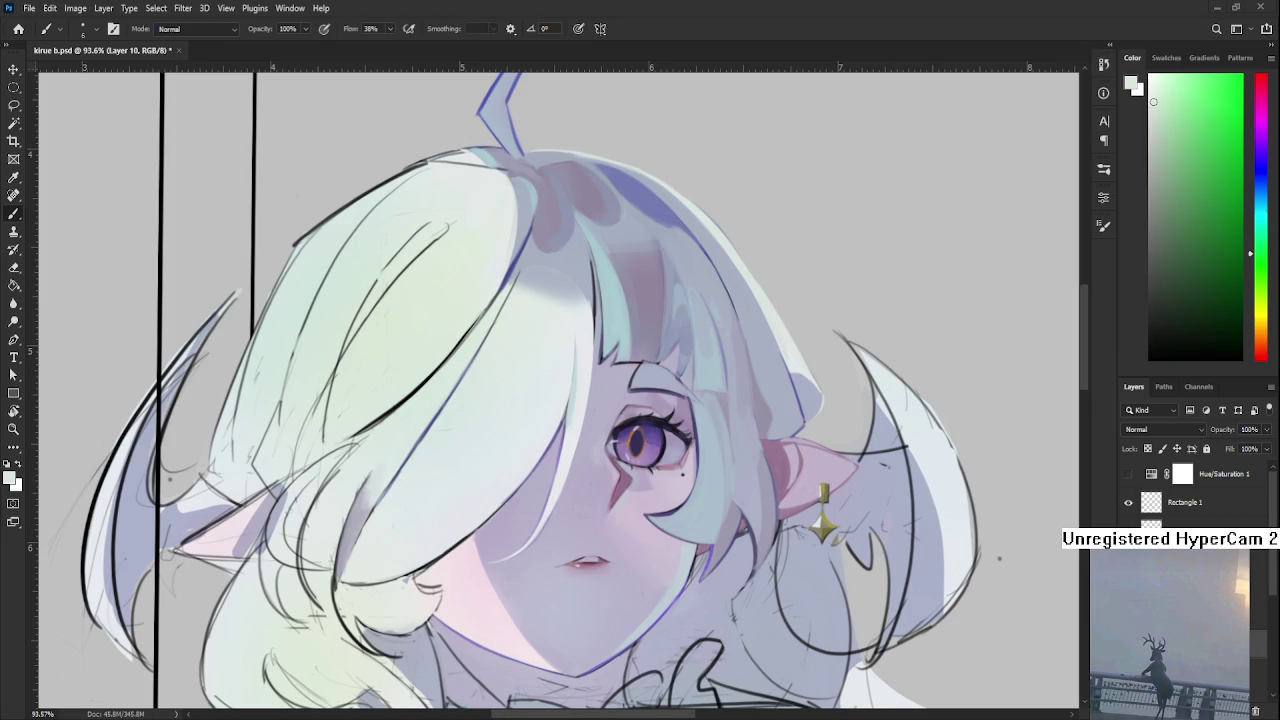
# Sample greyish lavender, pale cyan and lavender-blue from the strands, then dab a lighter tone onto one.
pyautogui.scroll(-2, 481, 423)
pyautogui.scroll(1, 481, 484)
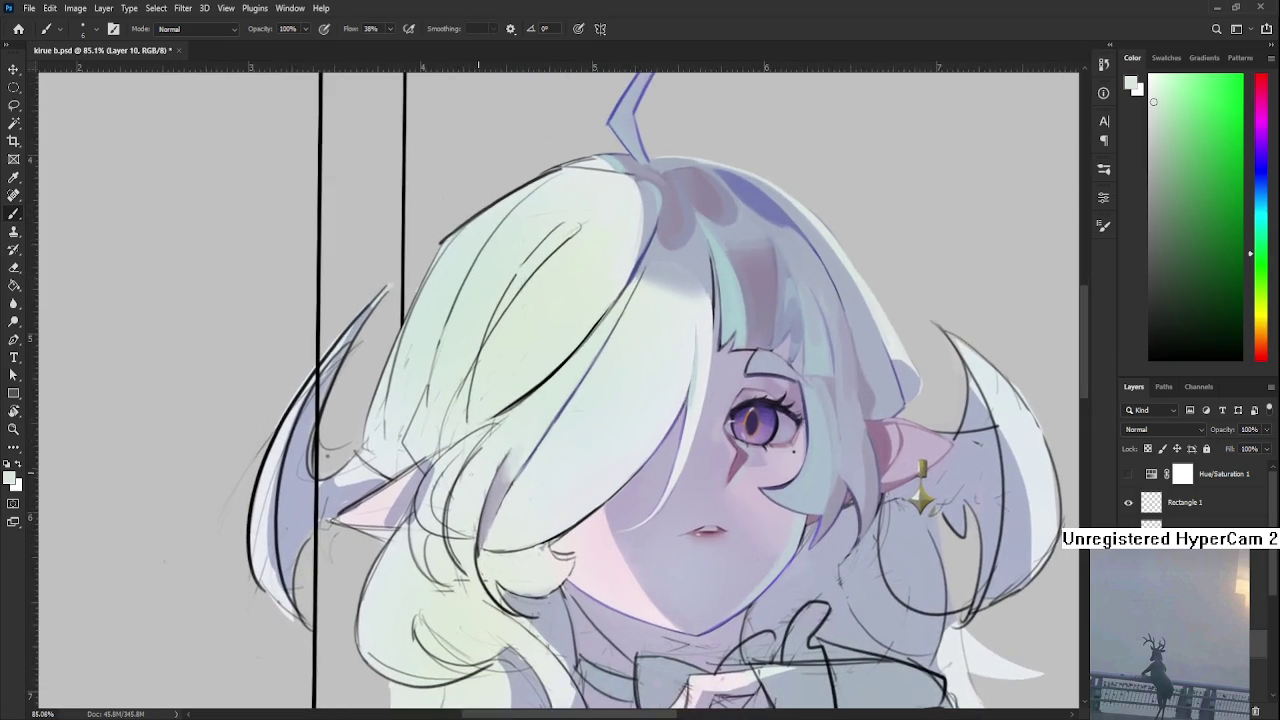
pyautogui.keyDown('alt'); pyautogui.click(484, 476); pyautogui.keyUp('alt')
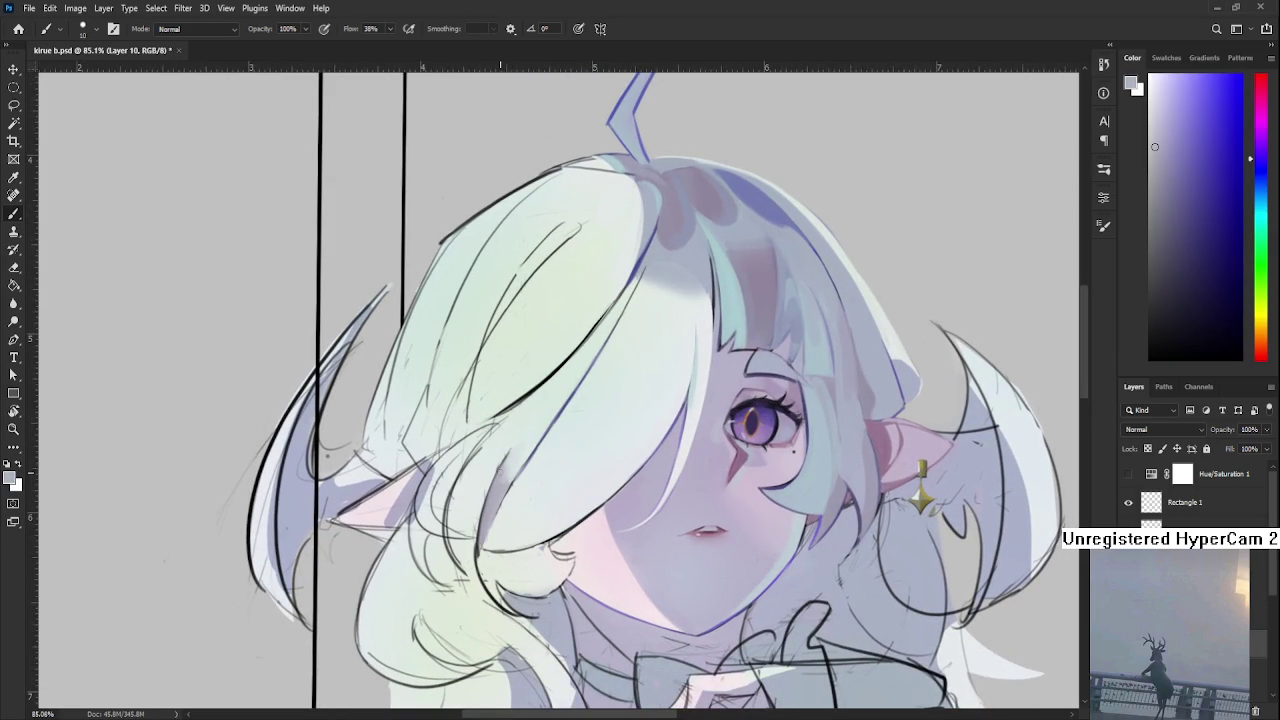
pyautogui.keyDown('alt'); pyautogui.click(510, 458); pyautogui.keyUp('alt')
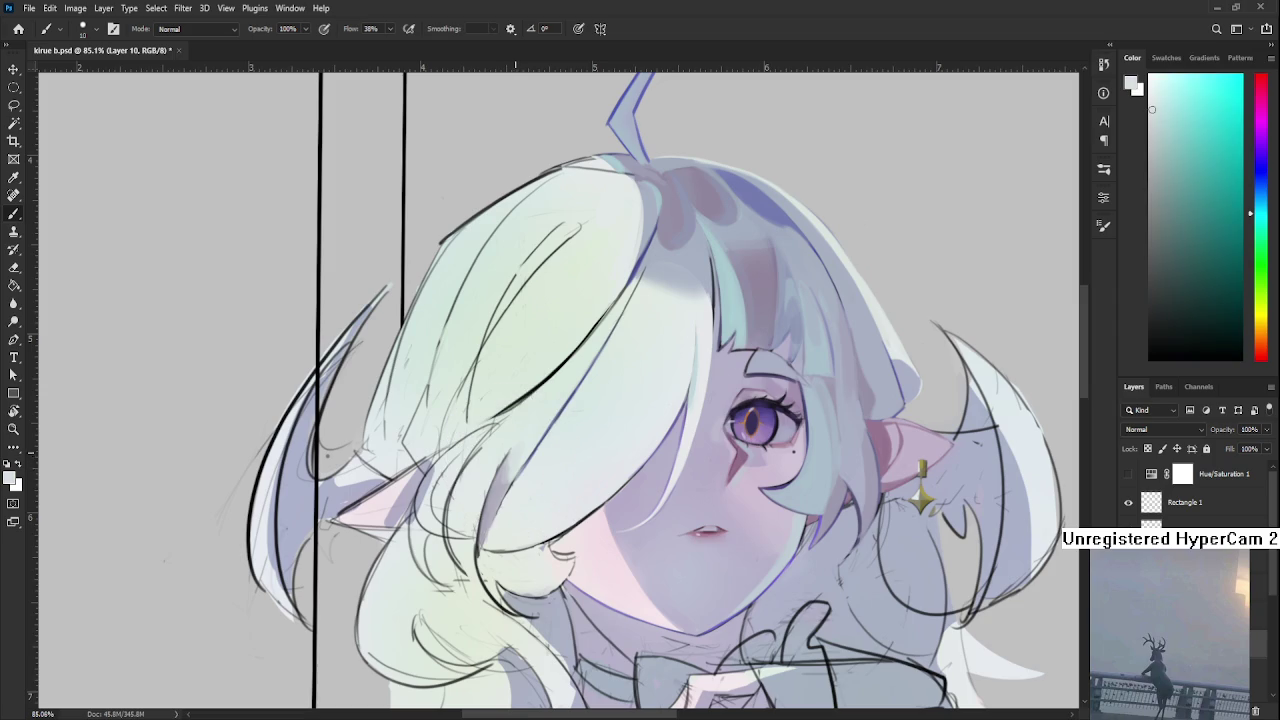
pyautogui.keyDown('alt'); pyautogui.click(512, 470); pyautogui.keyUp('alt')
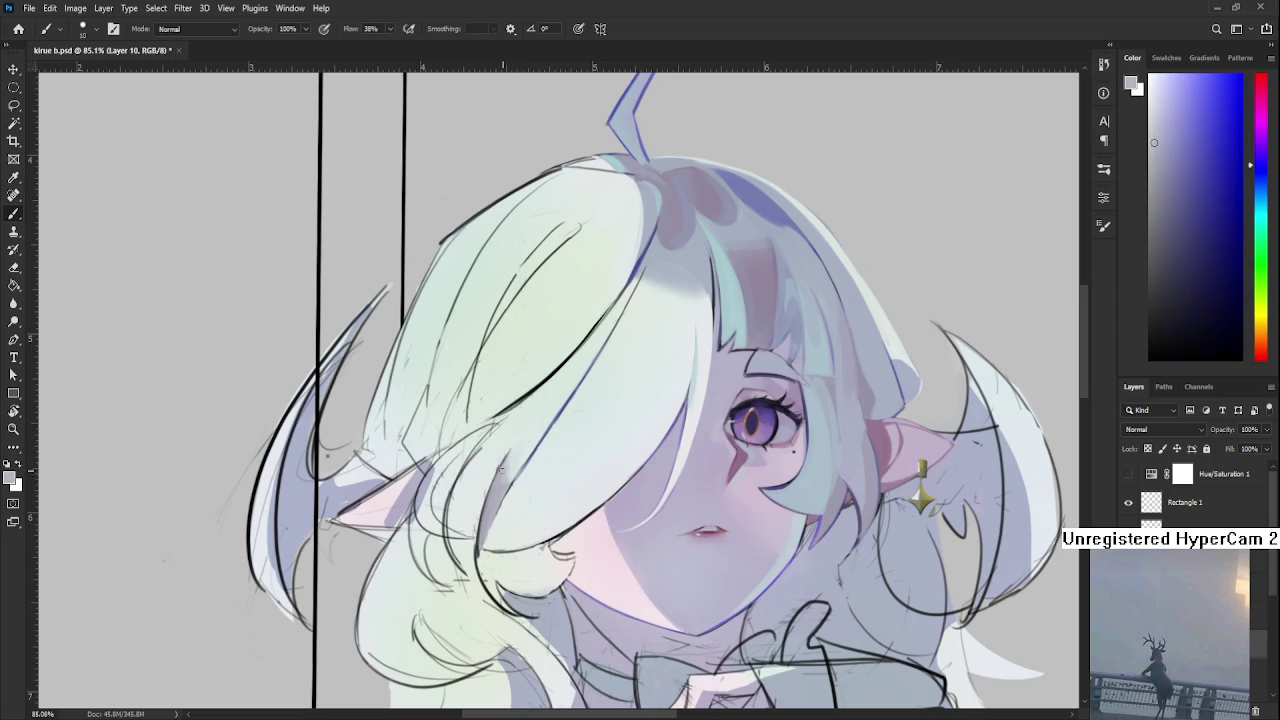
pyautogui.keyDown('alt'); pyautogui.click(510, 476); pyautogui.keyUp('alt')
# Sample muted purple, pale green, pale cyan and lavender tones from the hair near the ear.
pyautogui.scroll(2, 556, 454)
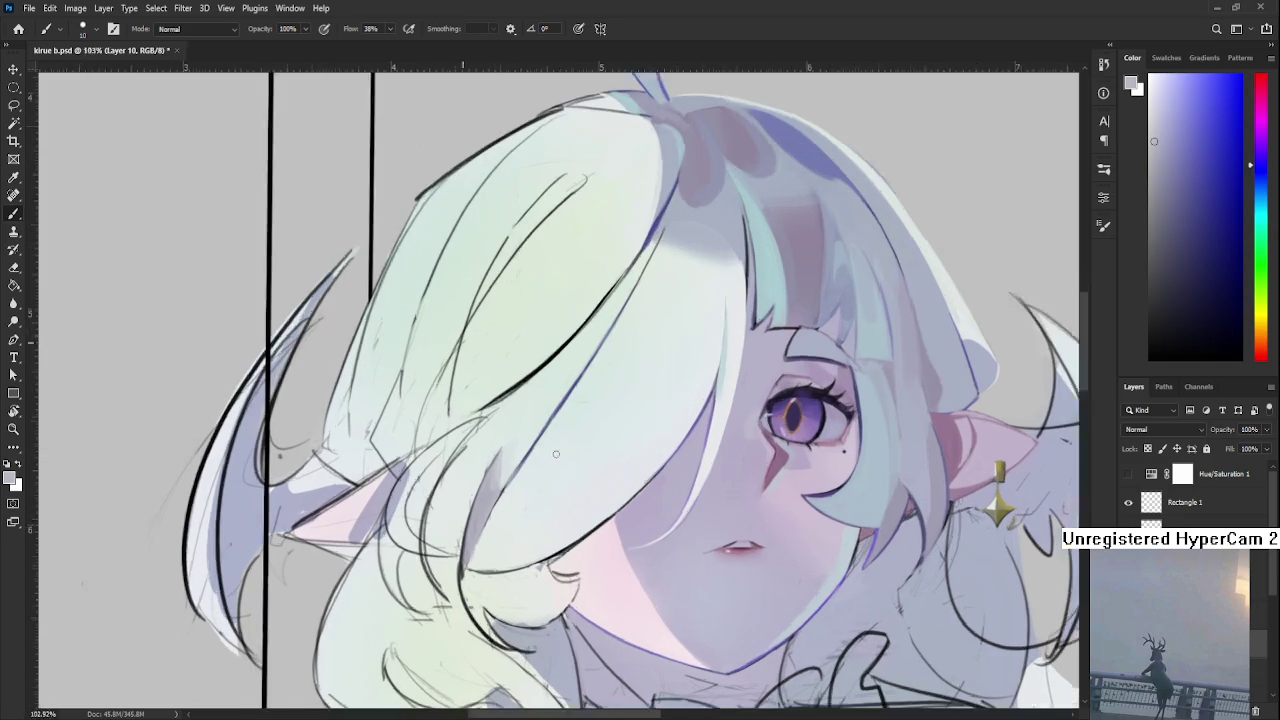
pyautogui.keyDown('alt'); pyautogui.click(500, 468); pyautogui.keyUp('alt')
pyautogui.keyDown('alt'); pyautogui.click(491, 450); pyautogui.keyUp('alt')
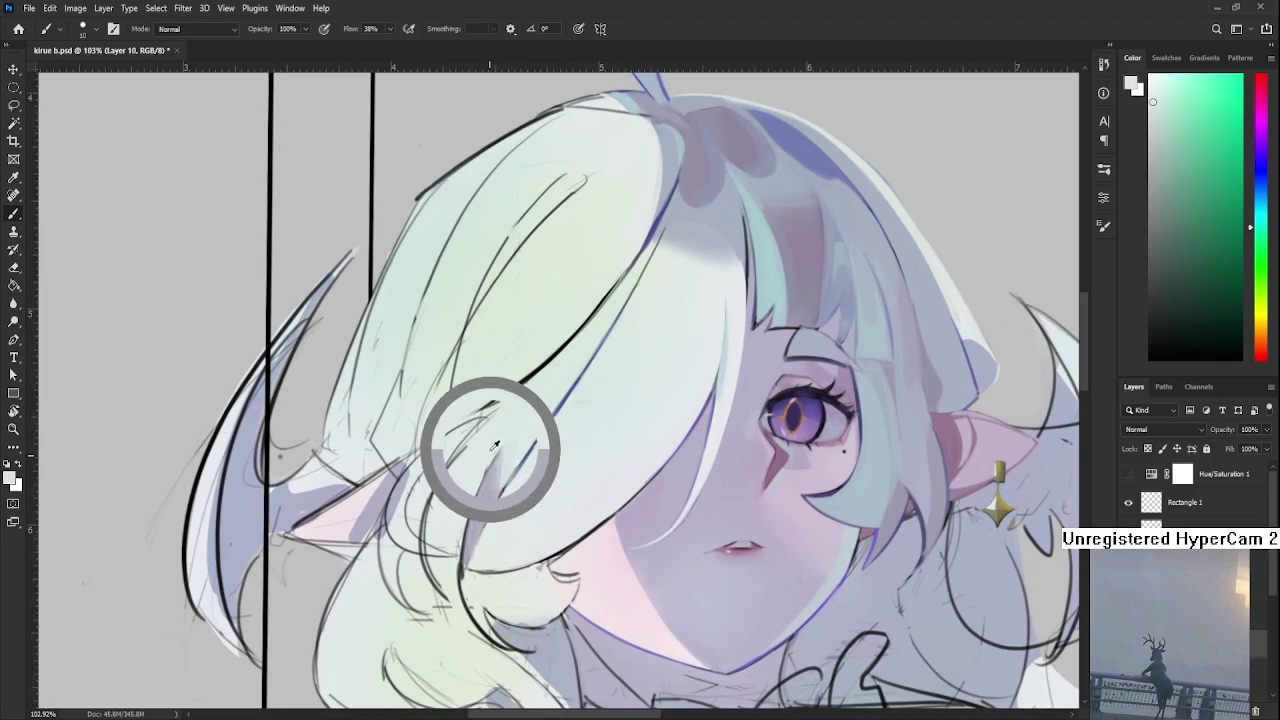
pyautogui.keyDown('alt'); pyautogui.click(509, 453); pyautogui.keyUp('alt')
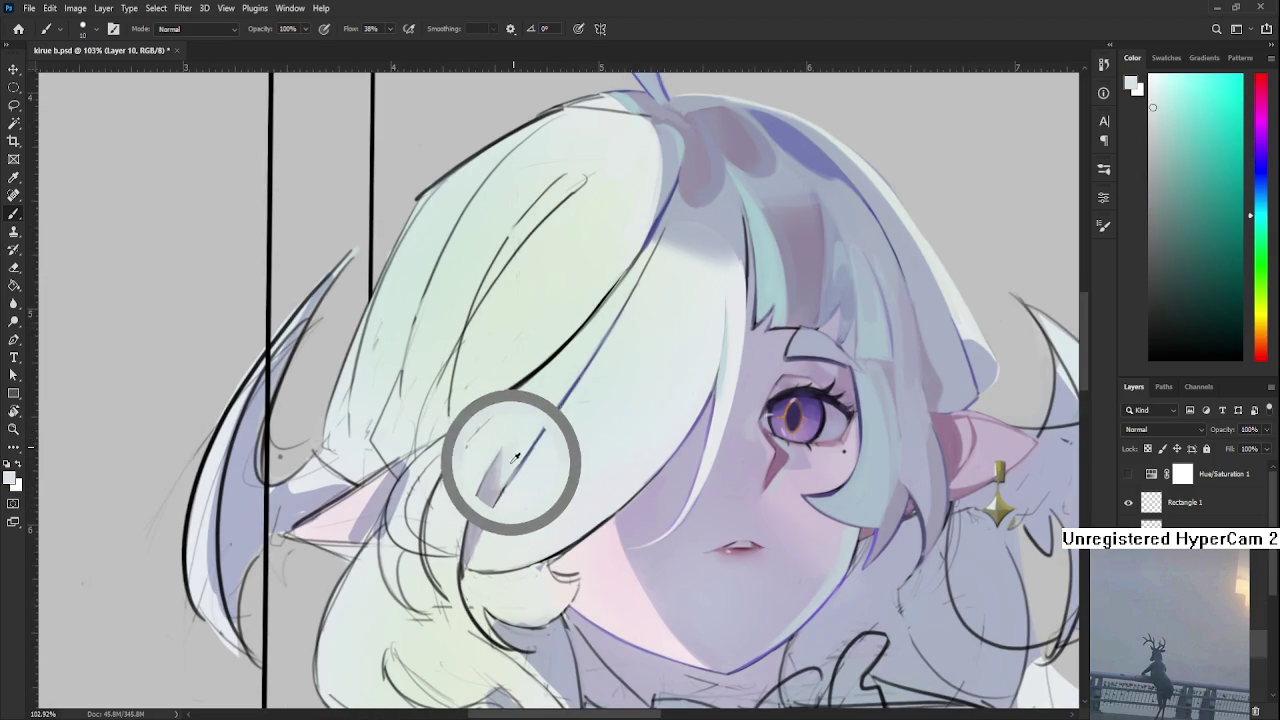
pyautogui.keyDown('alt'); pyautogui.click(503, 471); pyautogui.keyUp('alt')
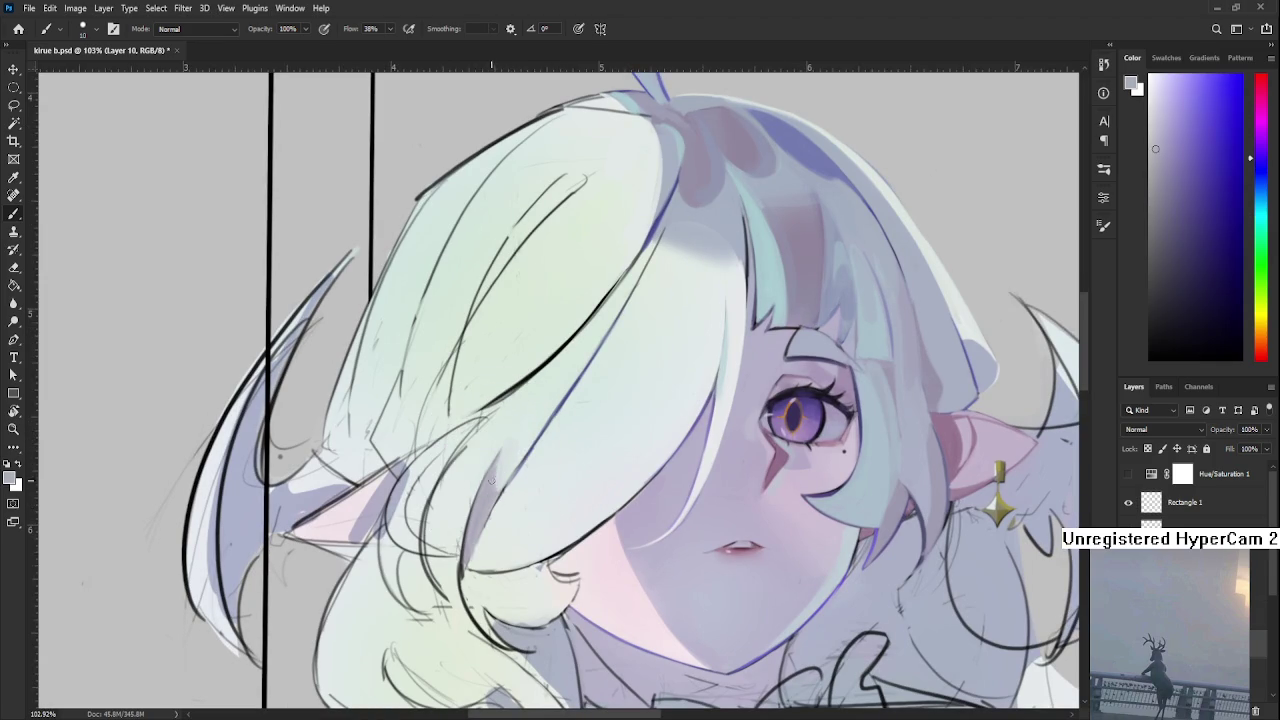
pyautogui.keyDown('alt'); pyautogui.click(499, 466); pyautogui.keyUp('alt')
# Bring the lower strand into view and alternate pale green-white and lavender samples, ending on green-white.
pyautogui.moveTo(480, 532); pyautogui.dragTo(498, 447)
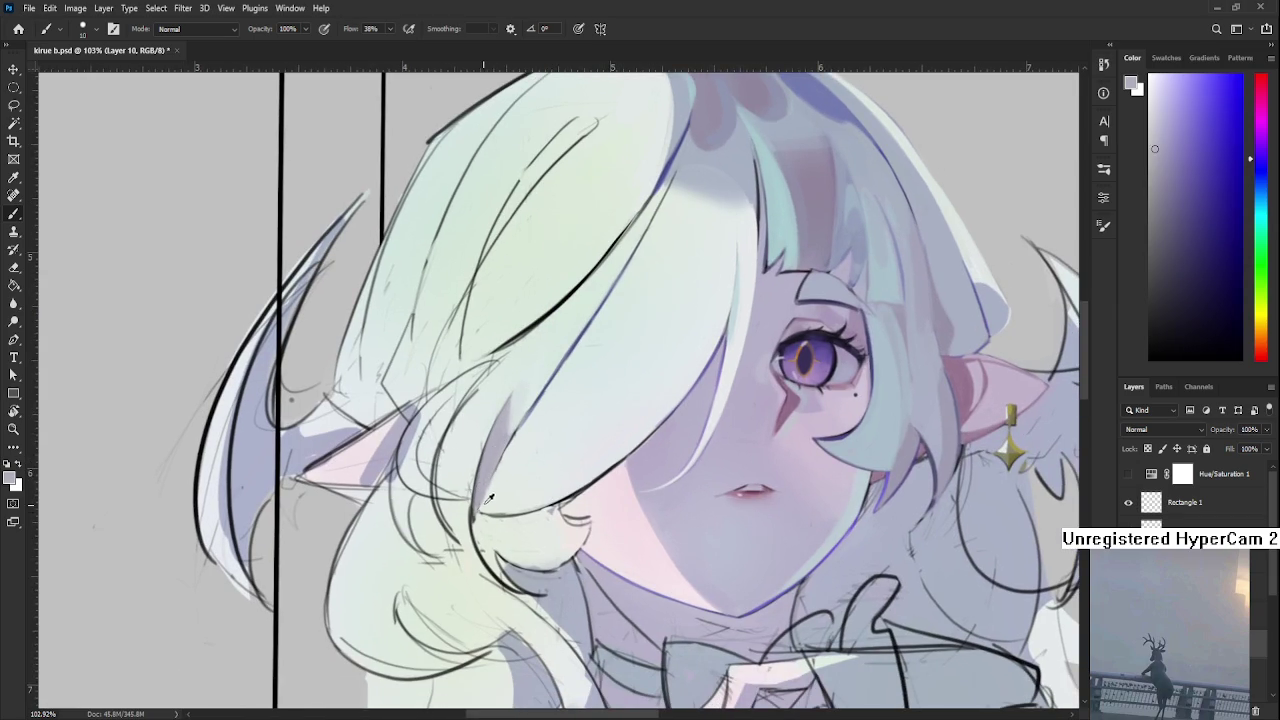
pyautogui.keyDown('alt'); pyautogui.click(488, 504); pyautogui.keyUp('alt')
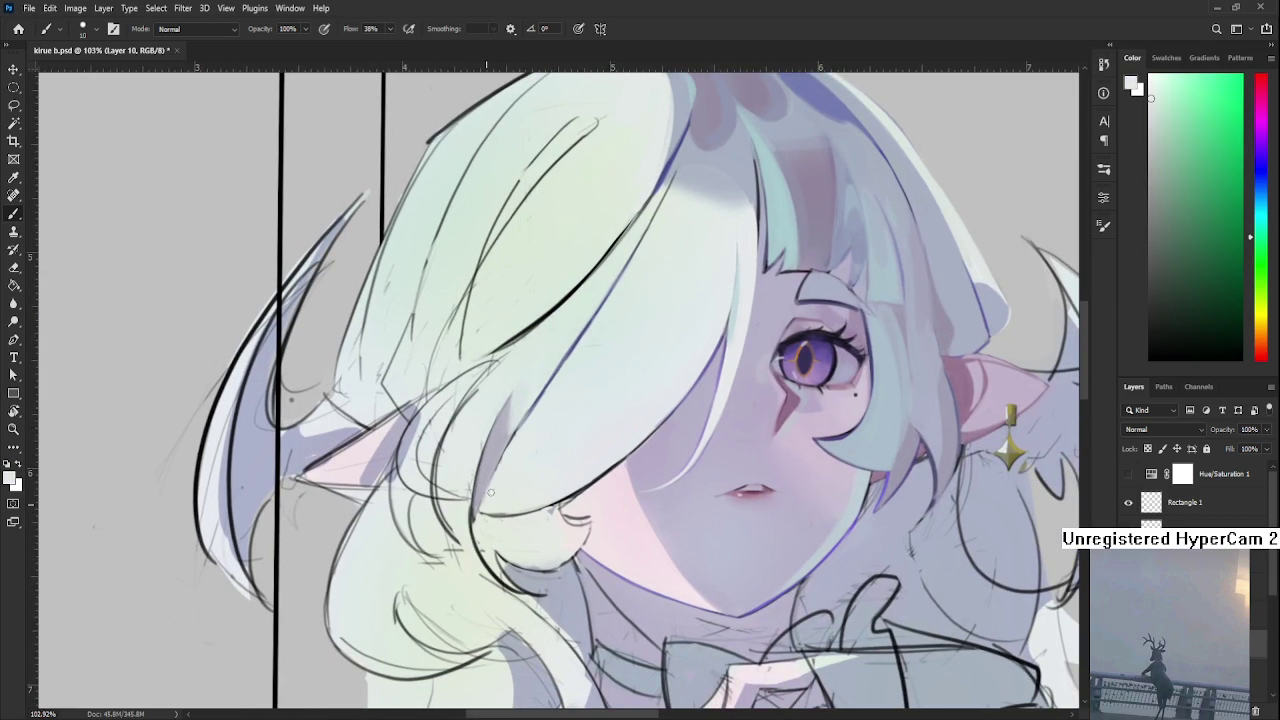
pyautogui.keyDown('alt'); pyautogui.click(490, 466); pyautogui.keyUp('alt')
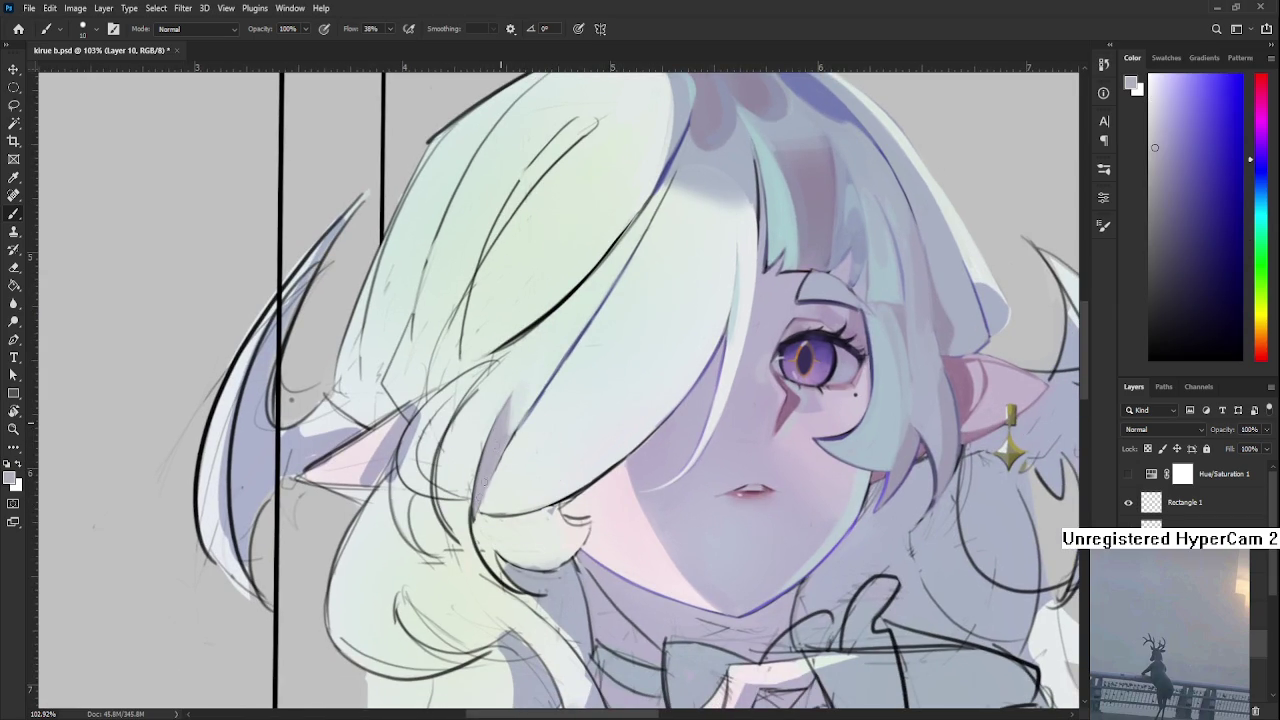
pyautogui.keyDown('alt'); pyautogui.click(475, 442); pyautogui.keyUp('alt')
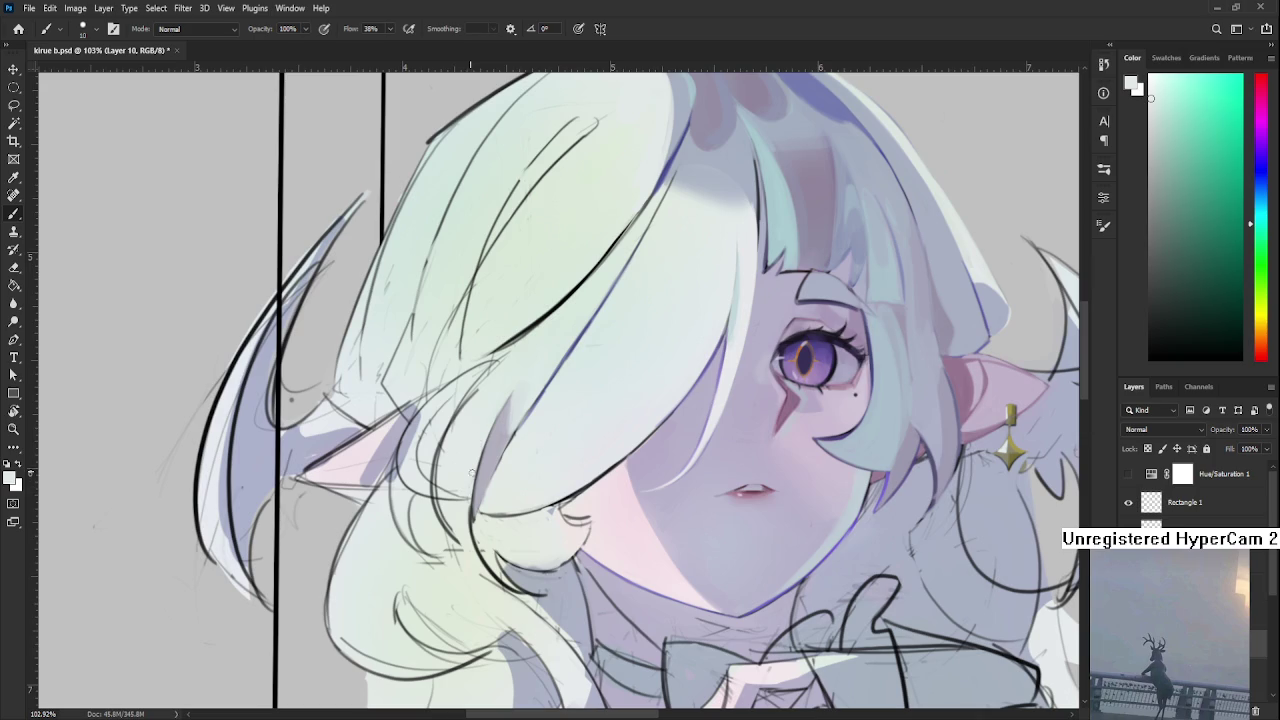
# Zoom to about 125% and sample the bluish grey from the hair shading over the face.
pyautogui.scroll(-3, 537, 364)
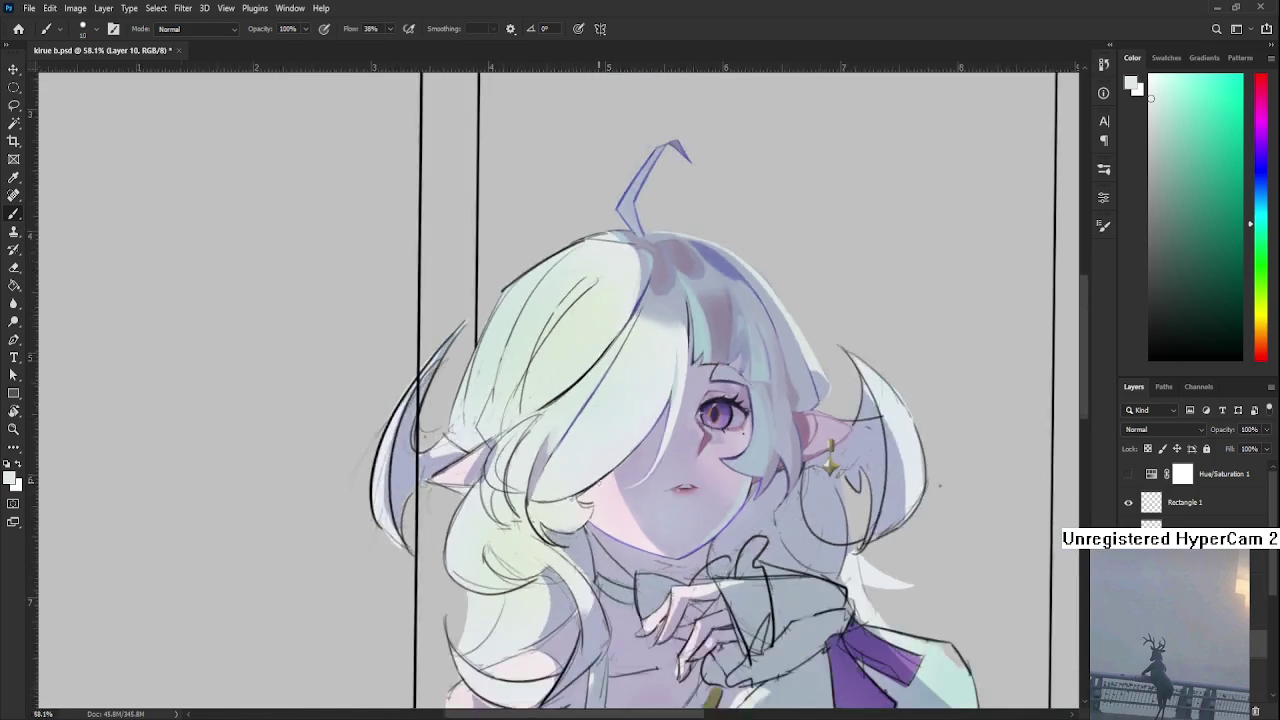
pyautogui.scroll(-2, 560, 420)
pyautogui.scroll(3, 596, 480)
pyautogui.scroll(3, 588, 472)
pyautogui.scroll(1, 588, 472)
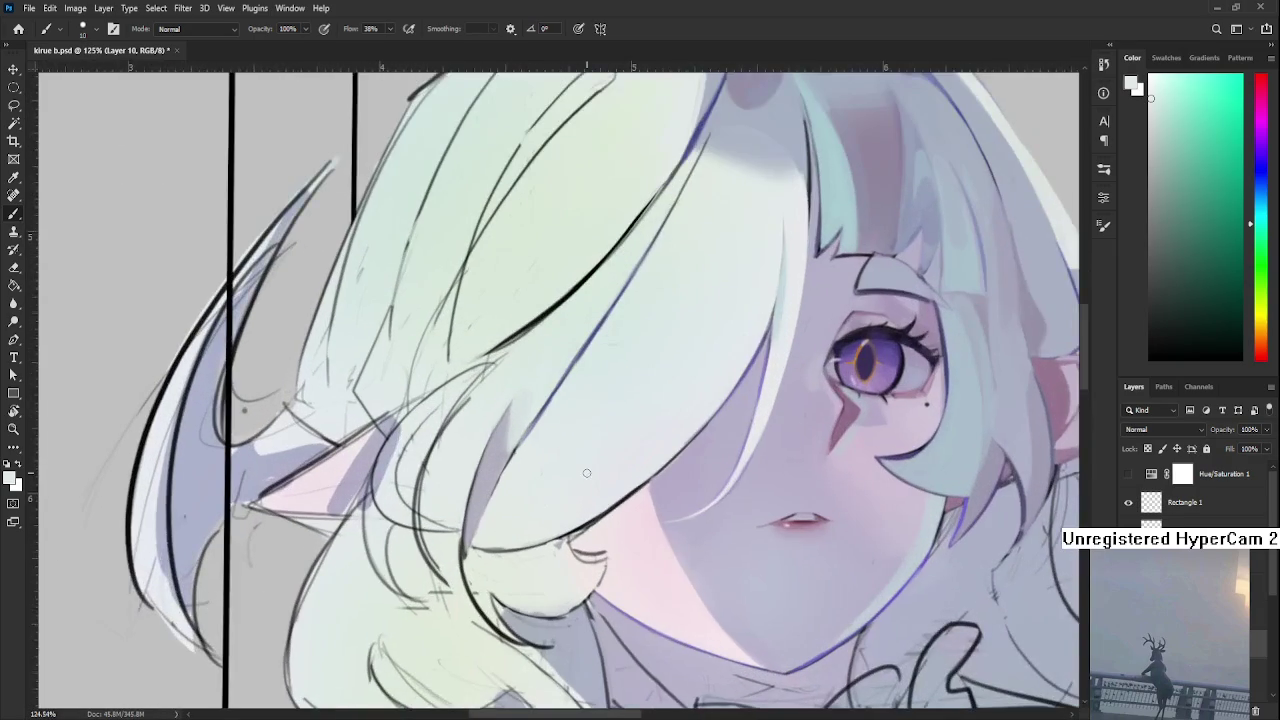
pyautogui.scroll(1, 545, 466)
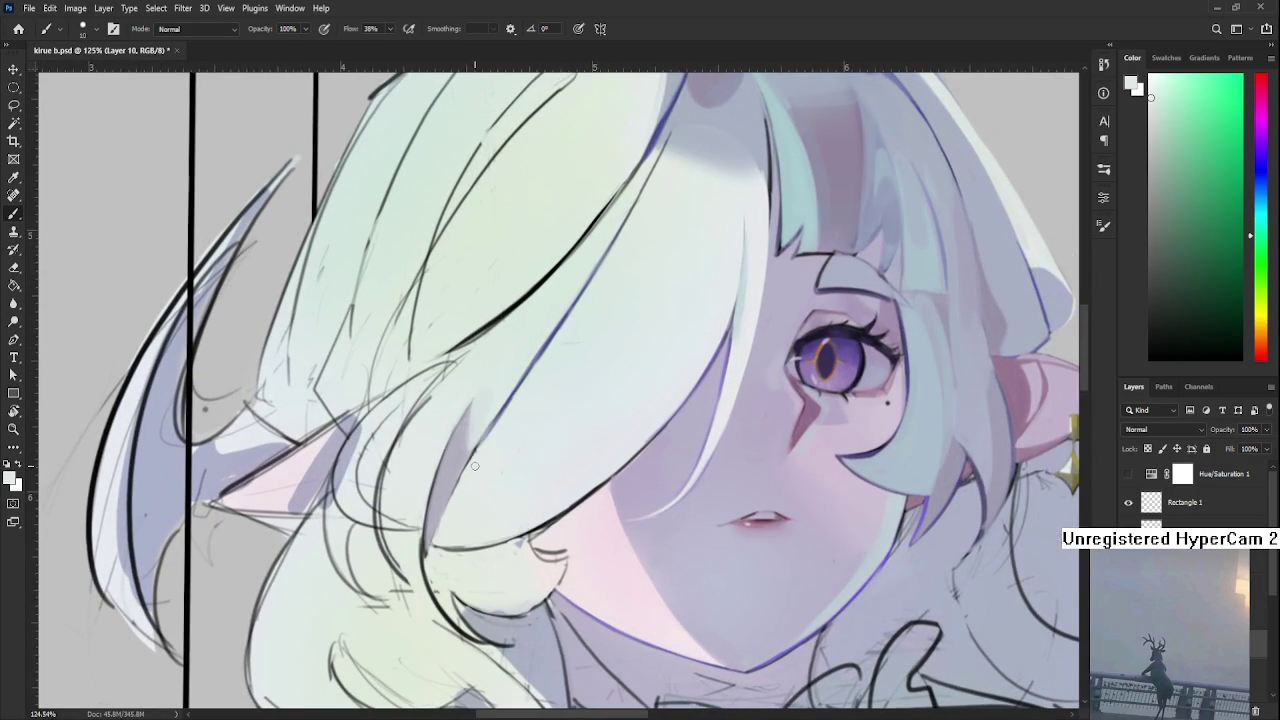
pyautogui.keyDown('alt'); pyautogui.click(512, 393); pyautogui.keyUp('alt')
pyautogui.moveTo(512, 393); pyautogui.dragTo(515, 396)
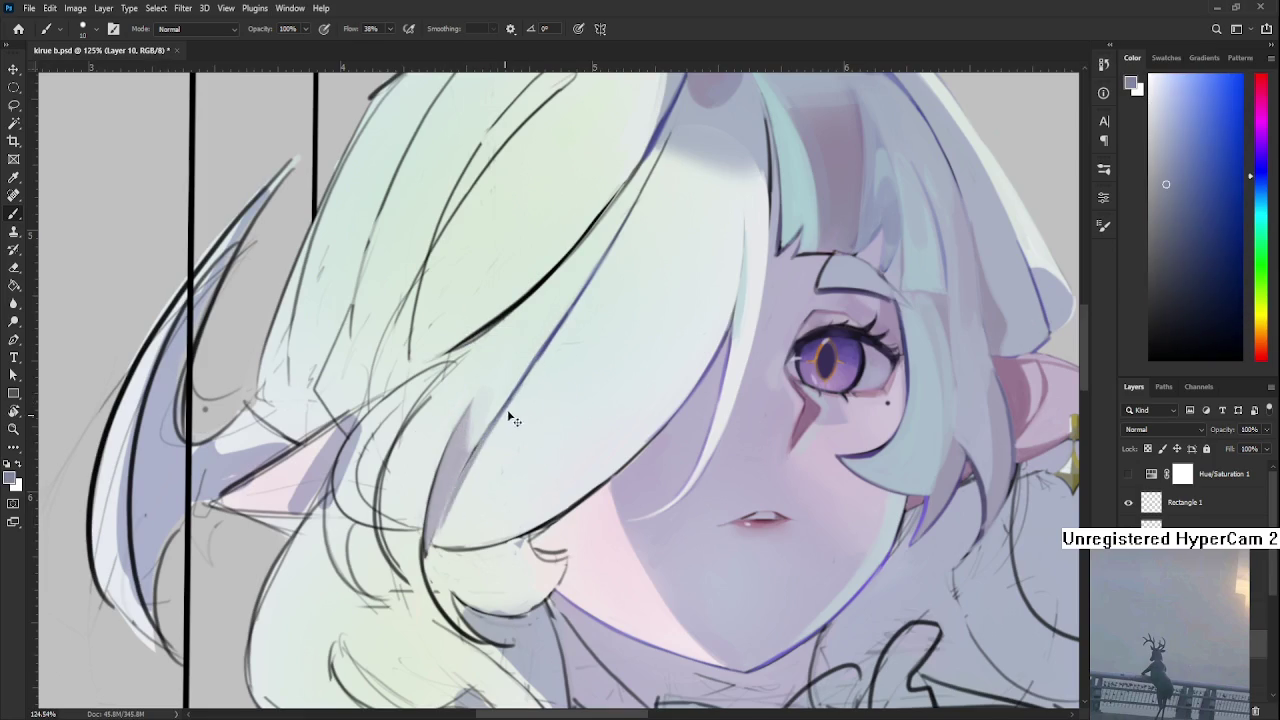